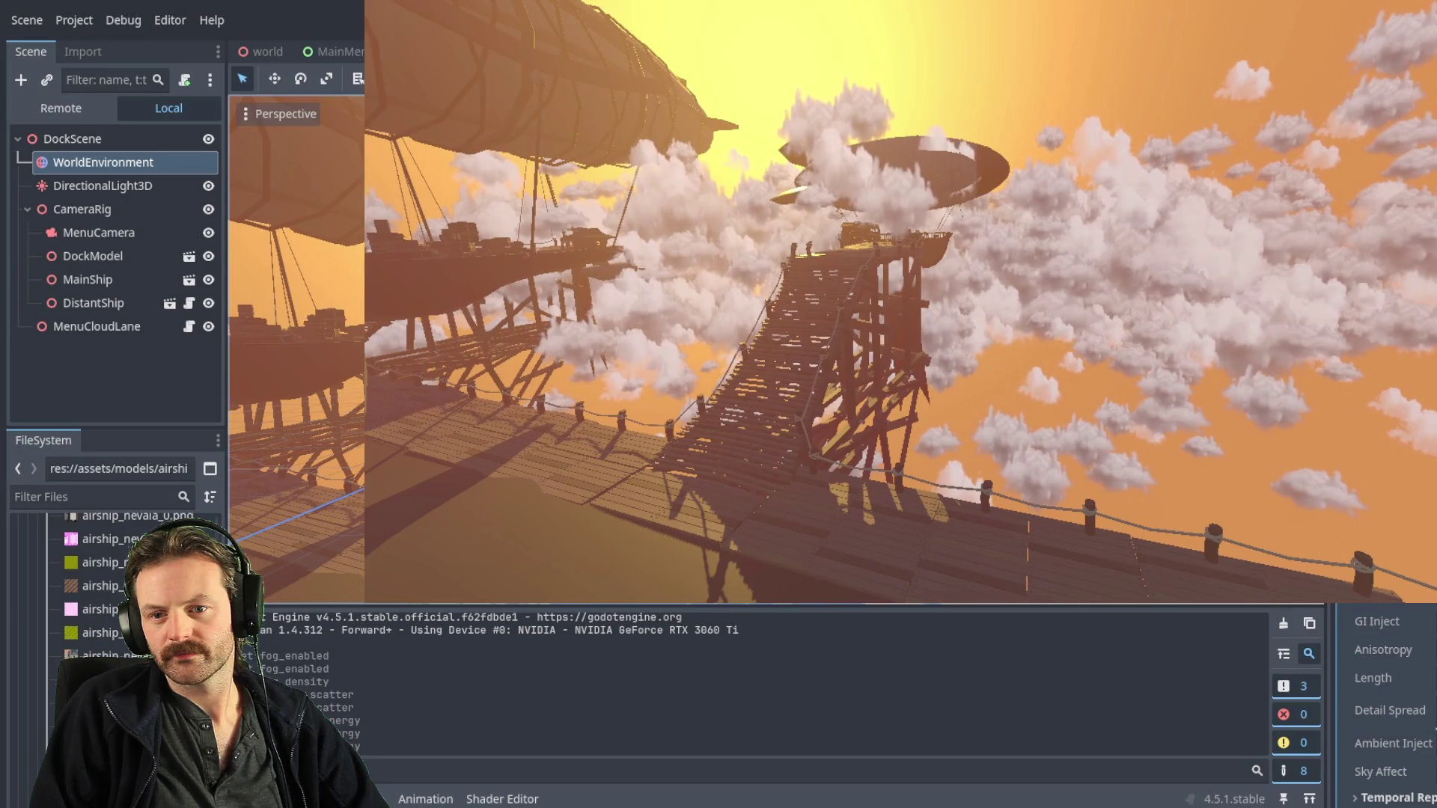
- Review MenuCloudLane's cloud-lane properties in the Inspector, then switch to the Script workspace
scroll(1385, 711, down, 5)
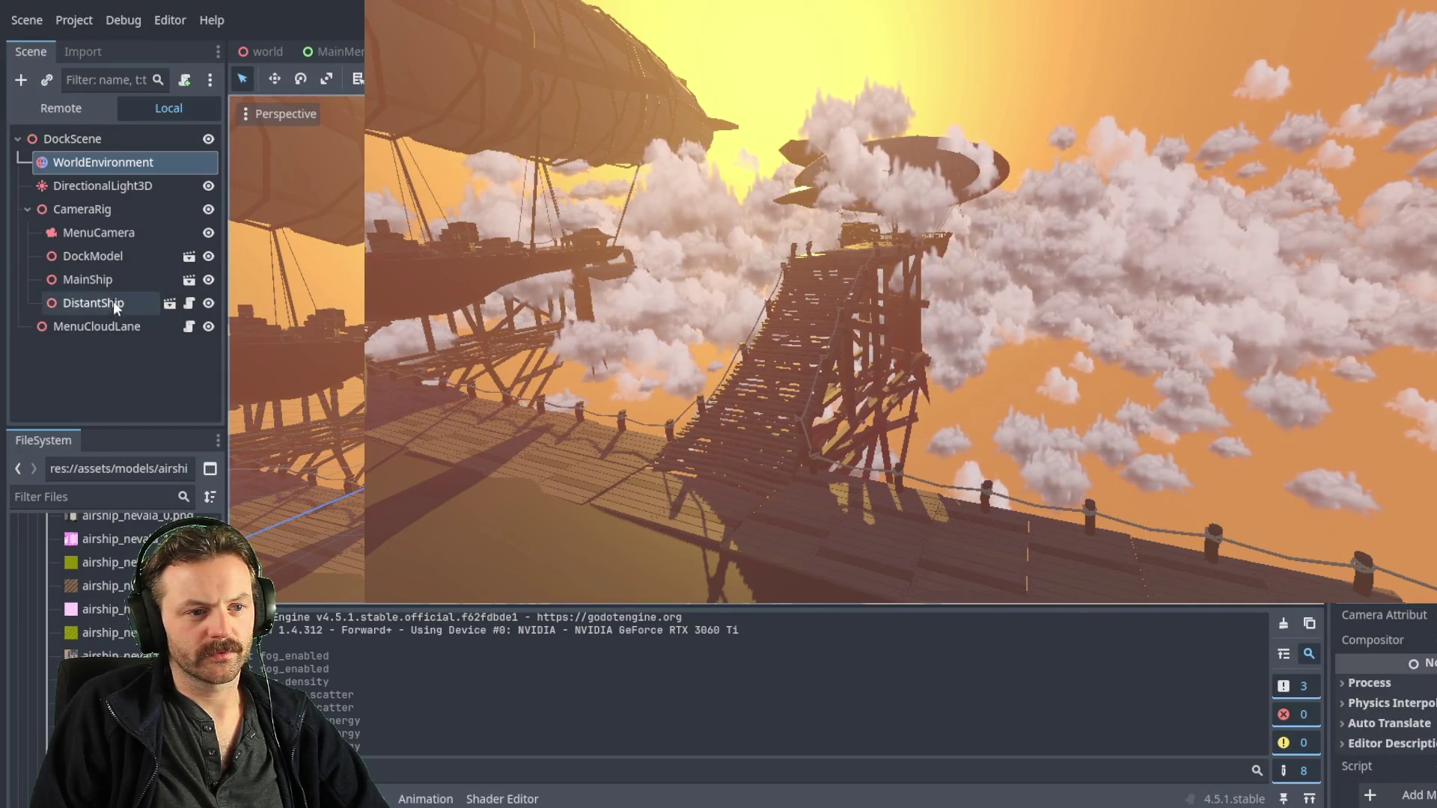
click(113, 326)
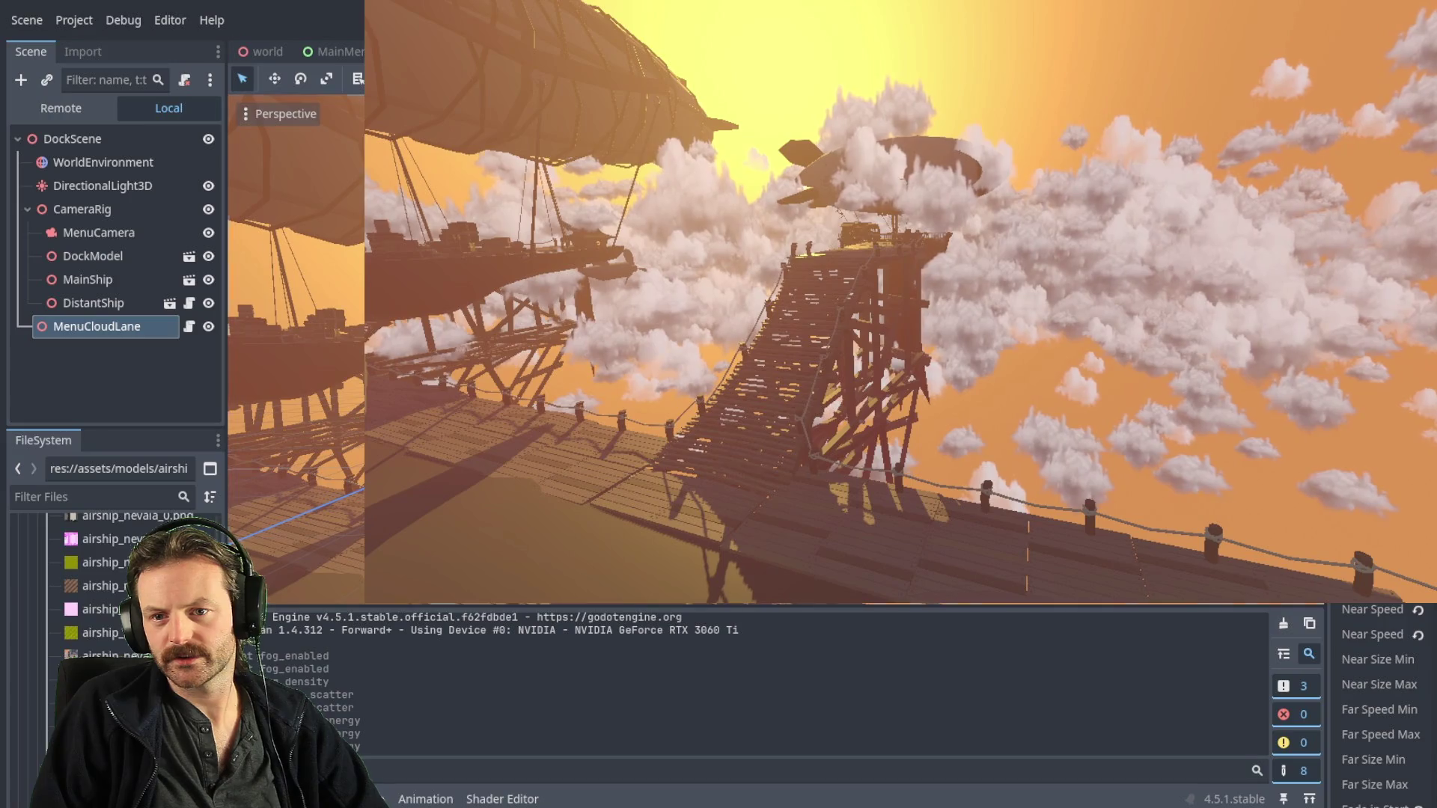
scroll(1385, 703, down, 5)
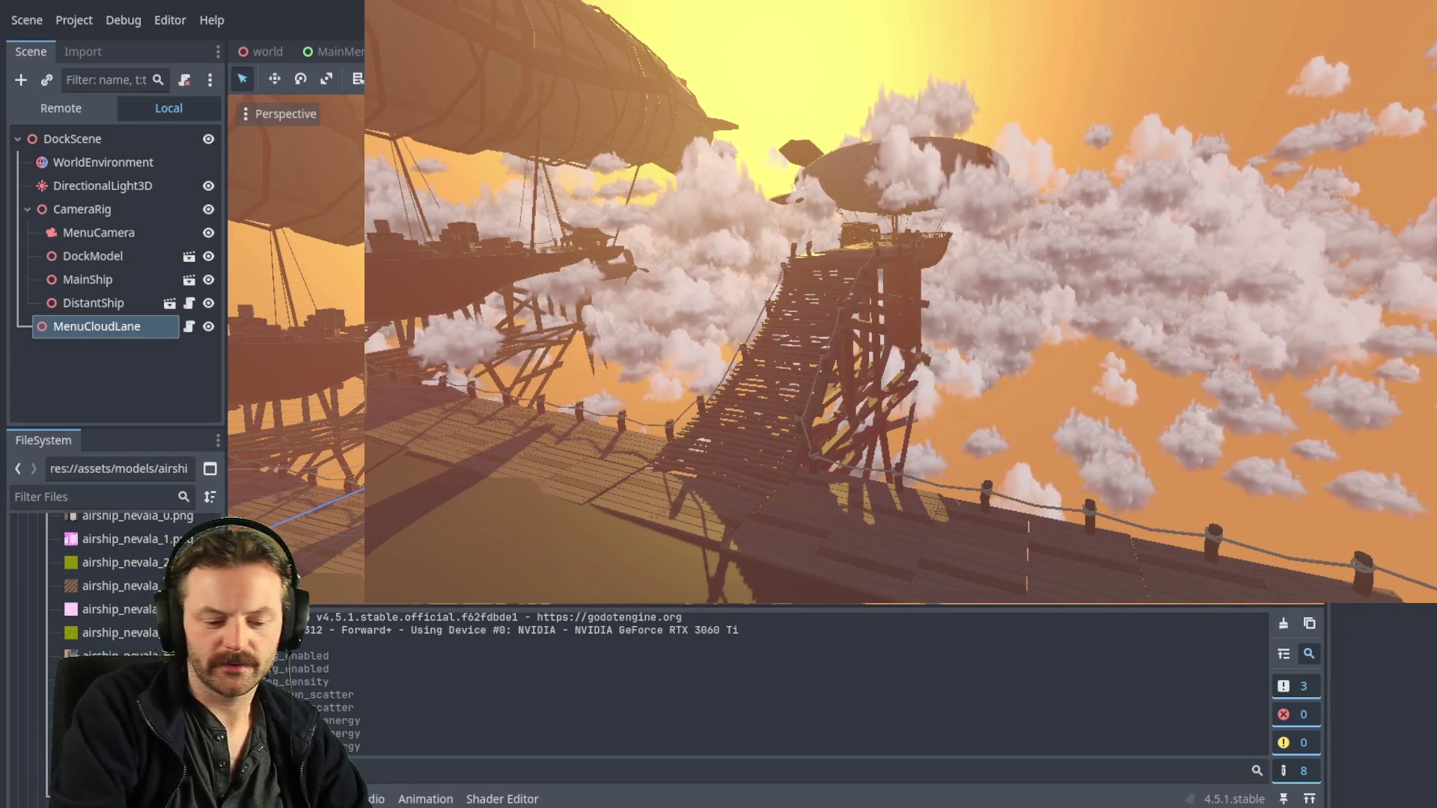
scroll(1384, 703, up, 5)
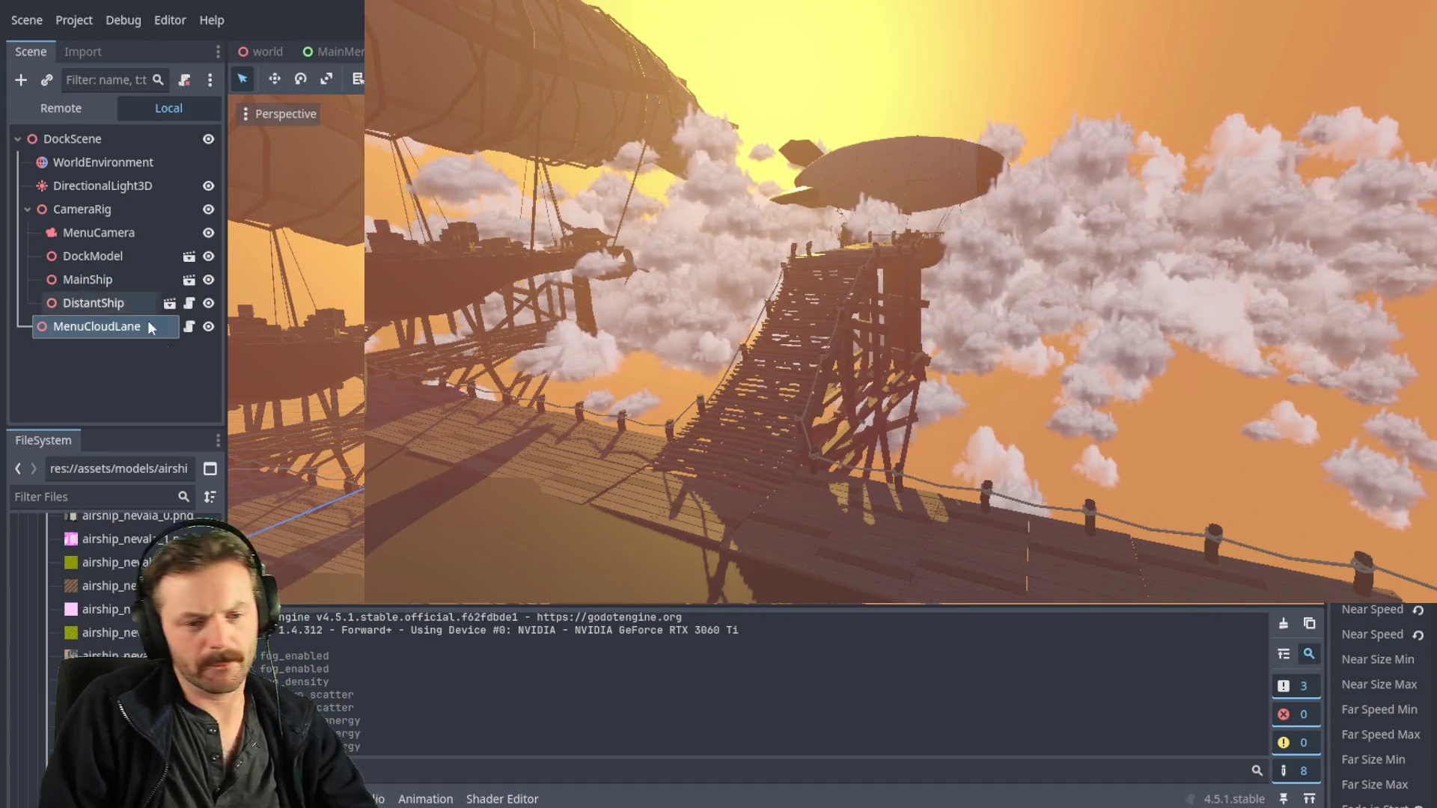
key(ctrl+F3)
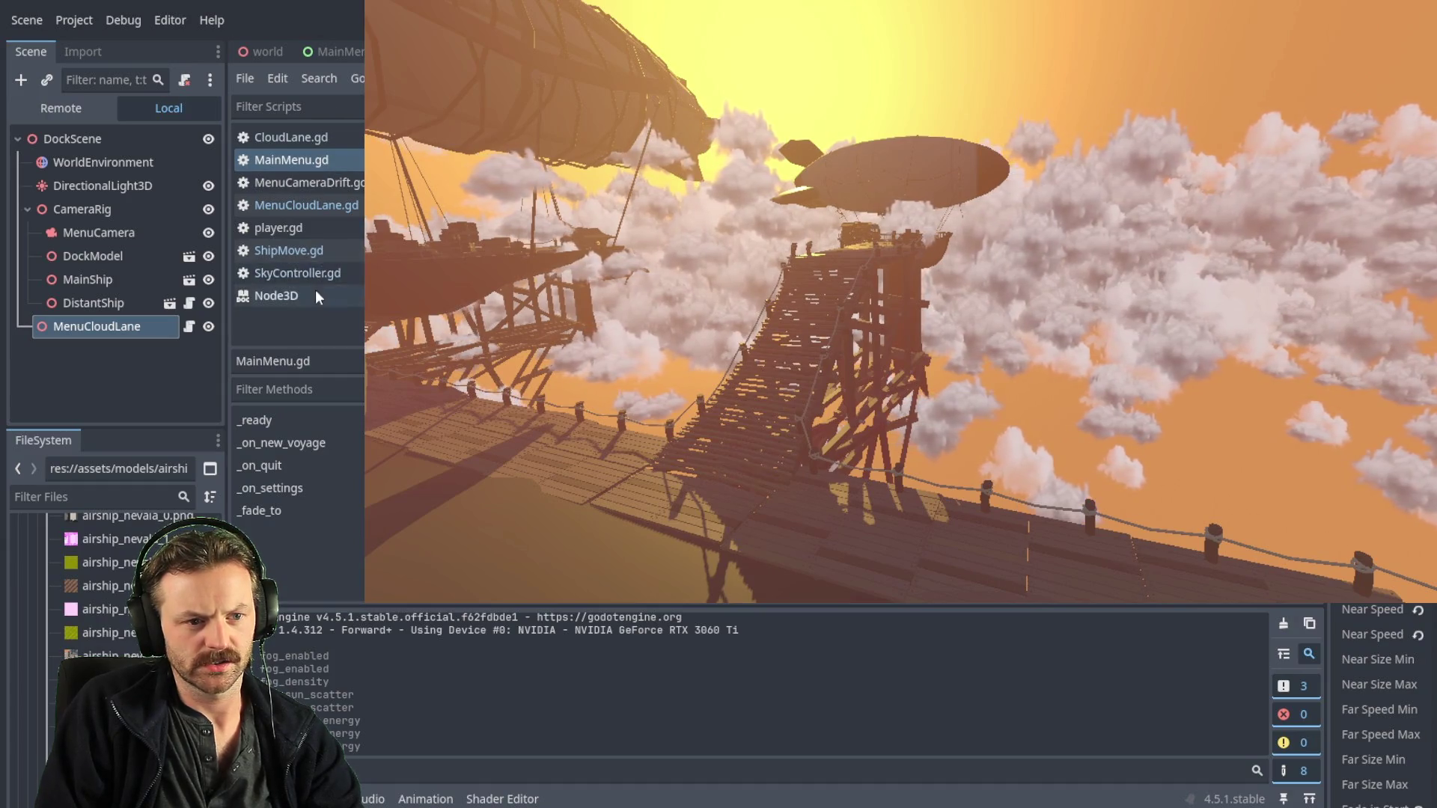
- Paste a change into MenuCloudLane.gd, save it, and stop the running test
click(320, 213)
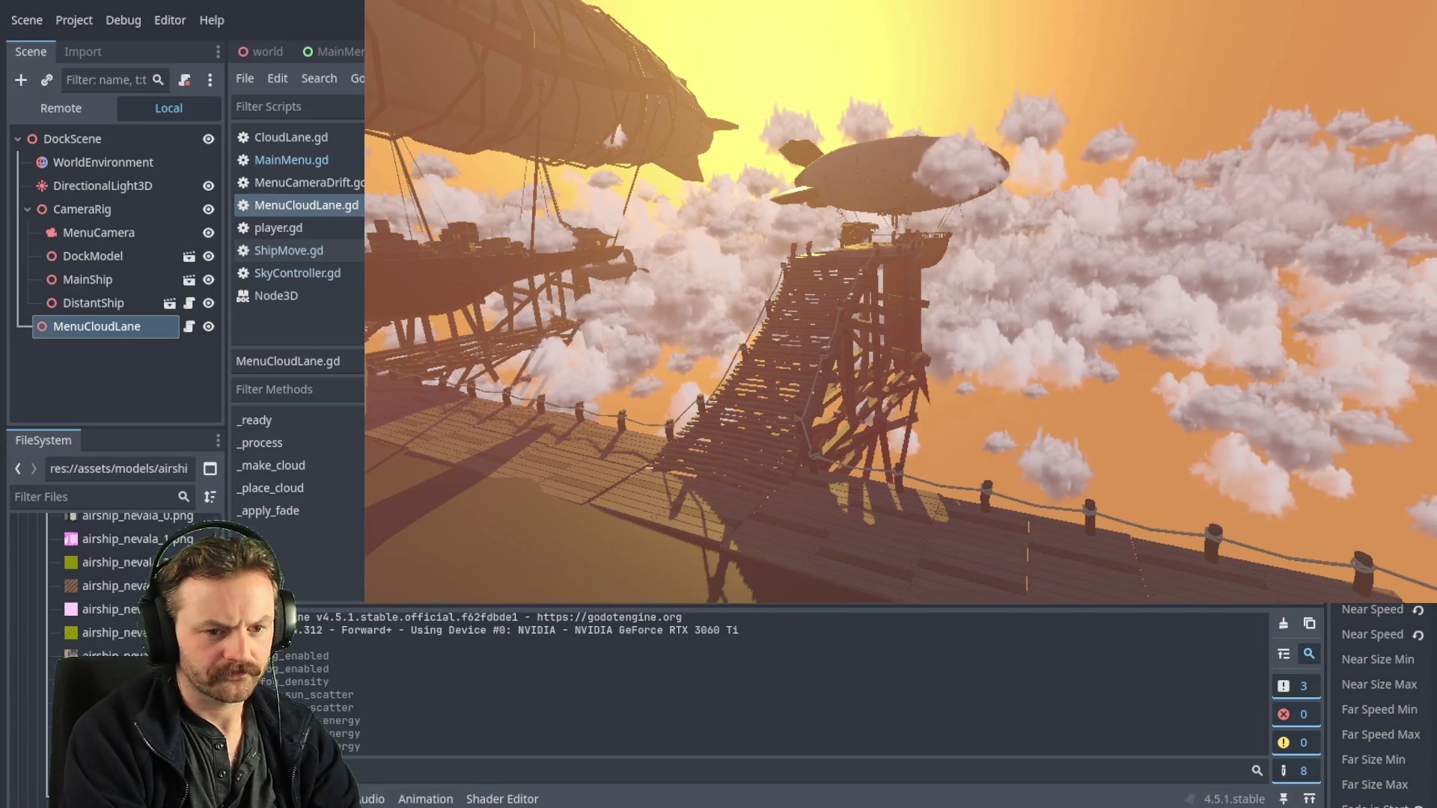
key(ctrl+v)
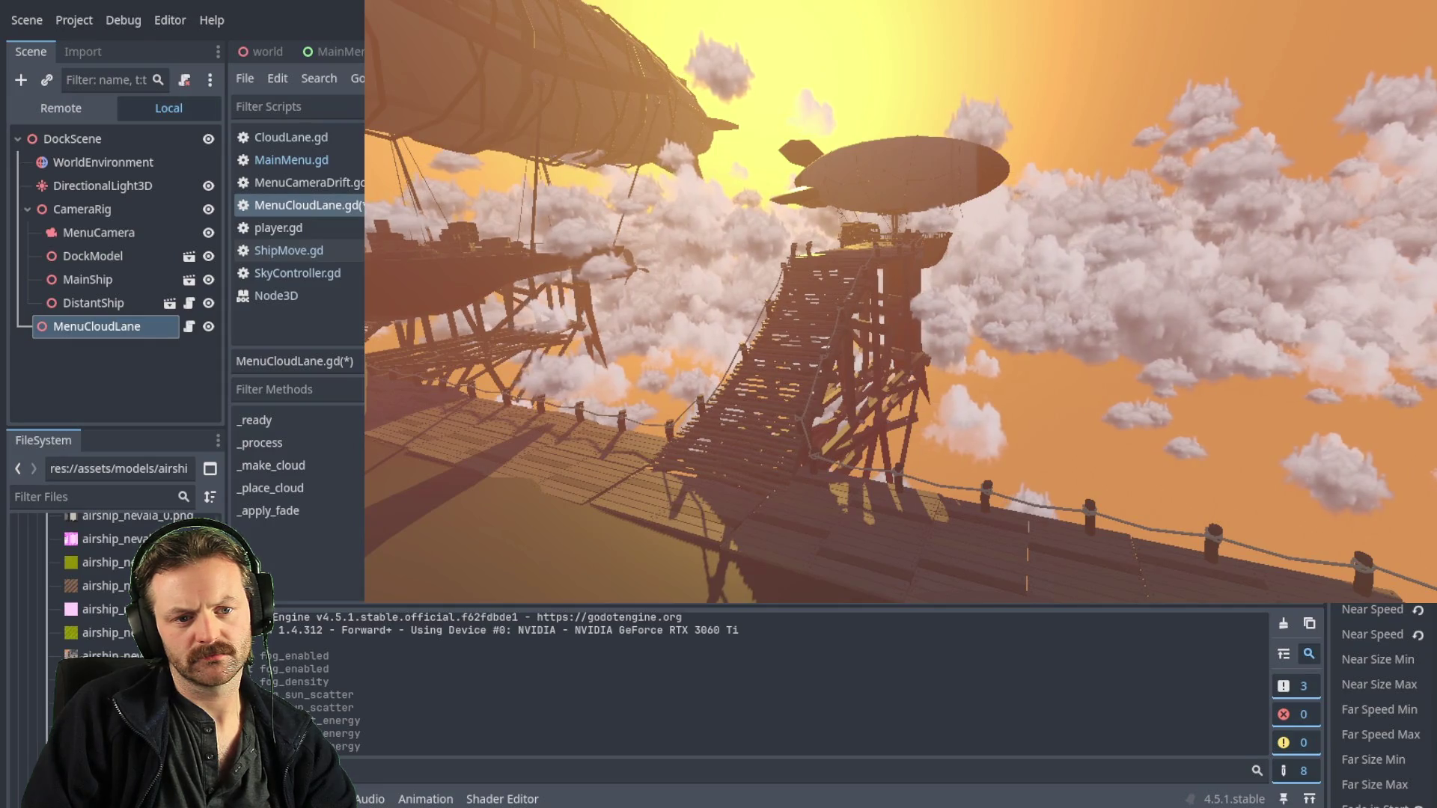
key(ctrl+s)
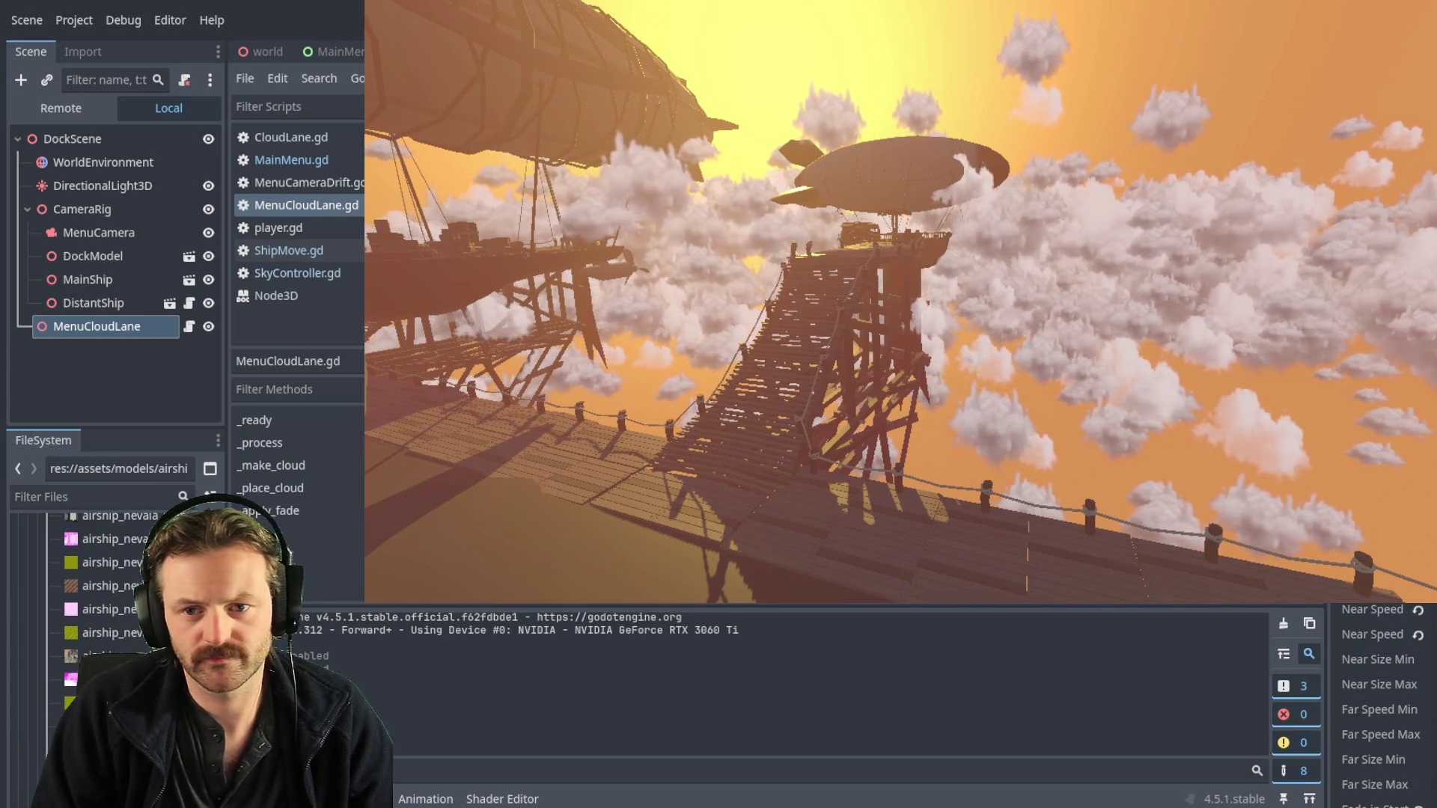
key(F8)
- Search the script for 'make_c' to jump to the _make_cloud function definition
click(674, 414)
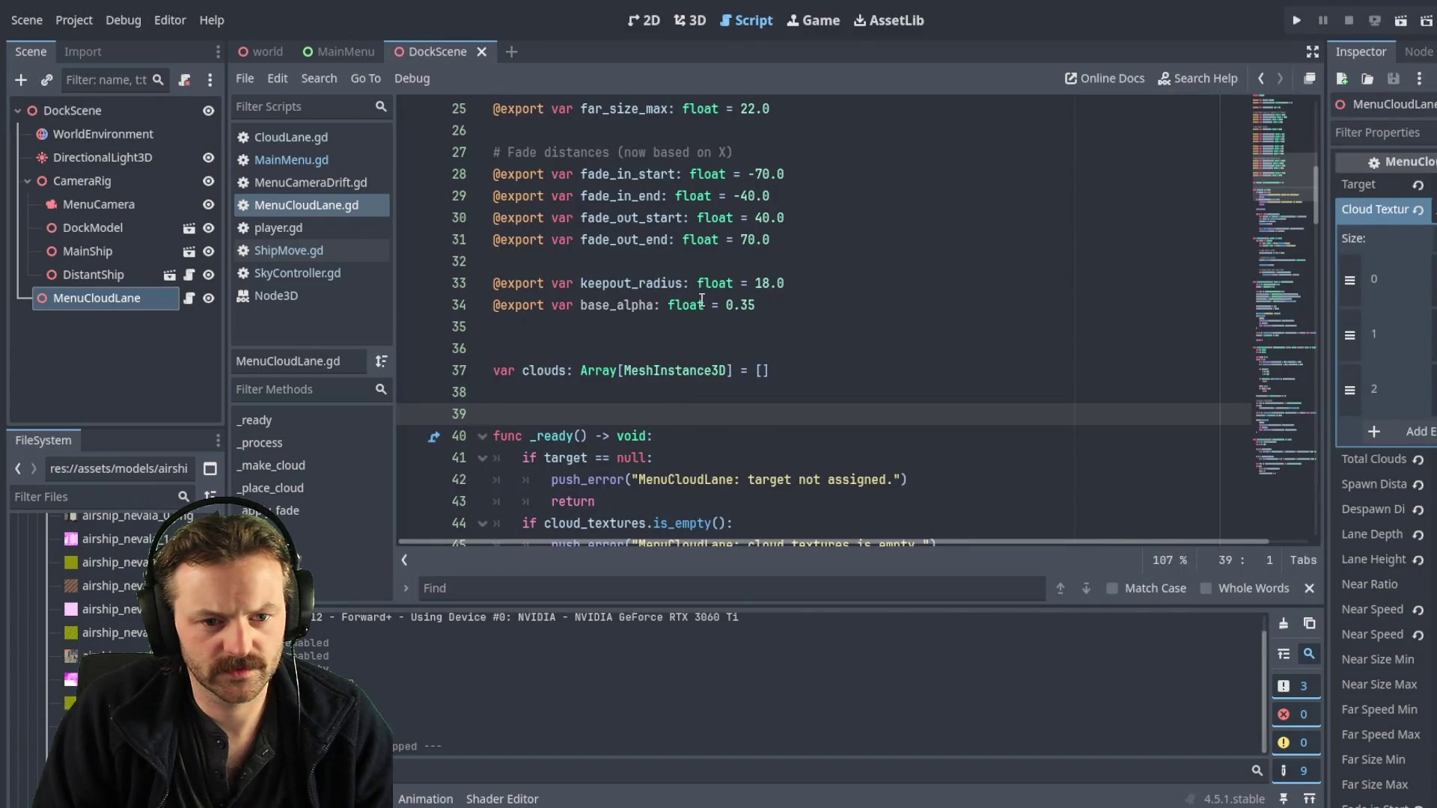
click(725, 327)
click(676, 428)
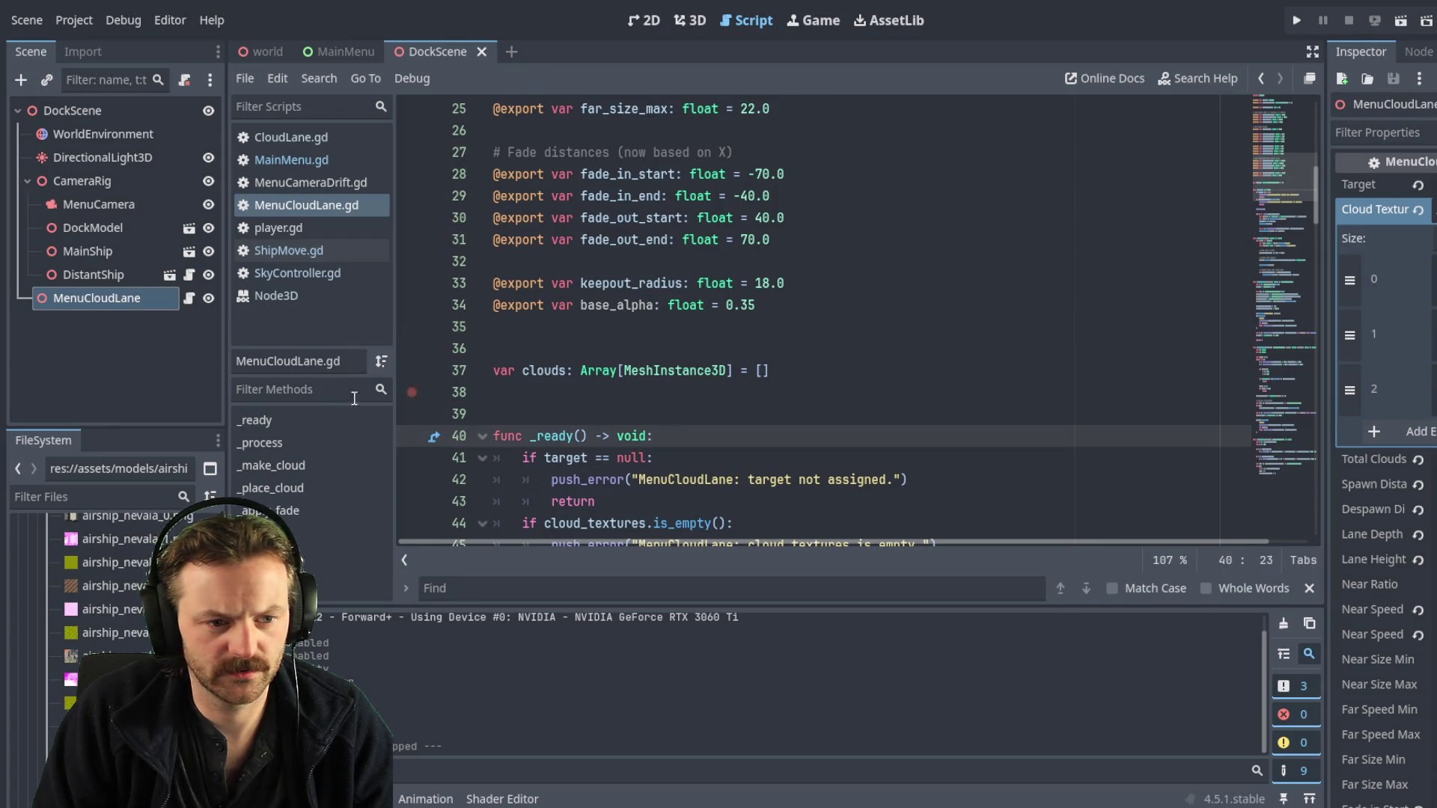
click(480, 590)
text(make+)
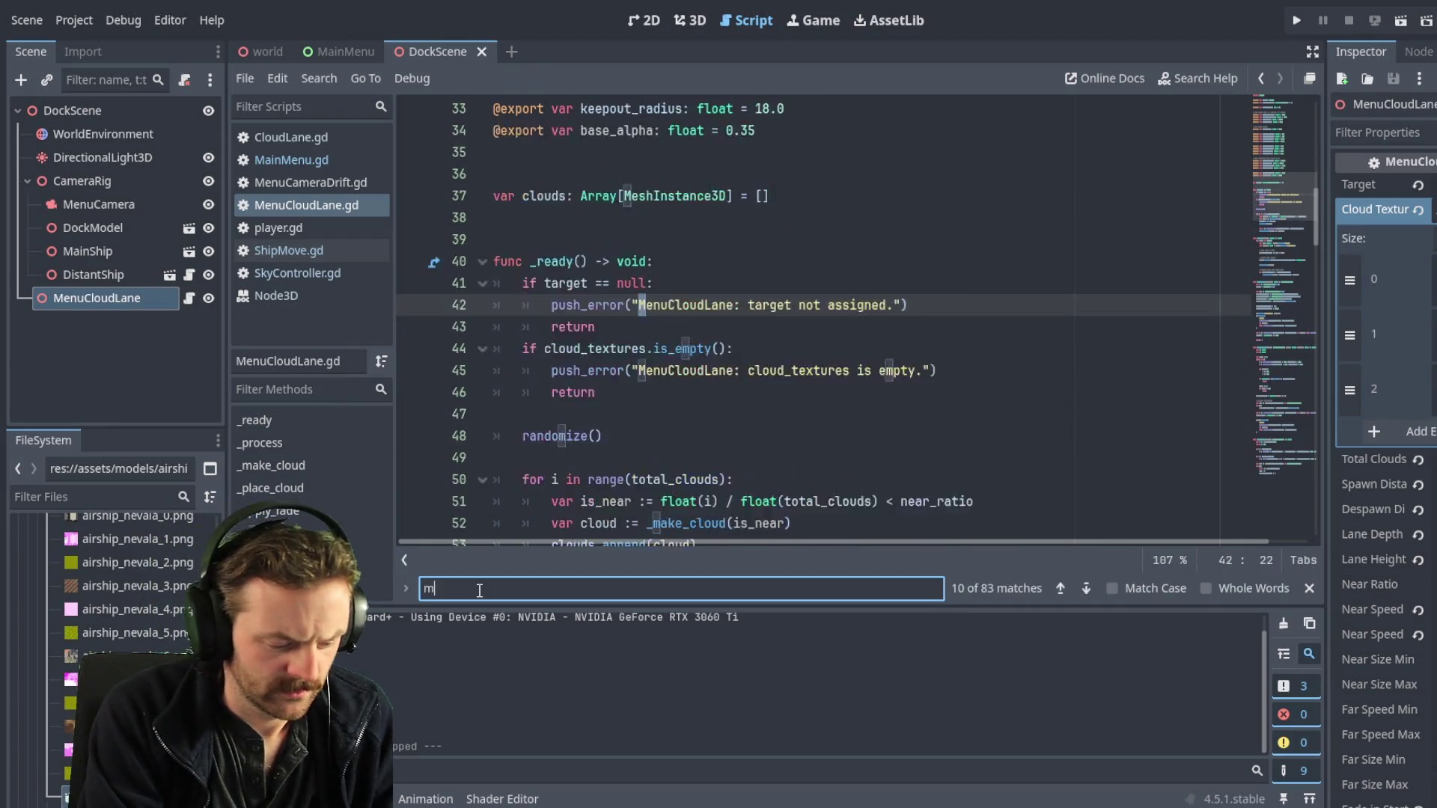
key(BackSpace)
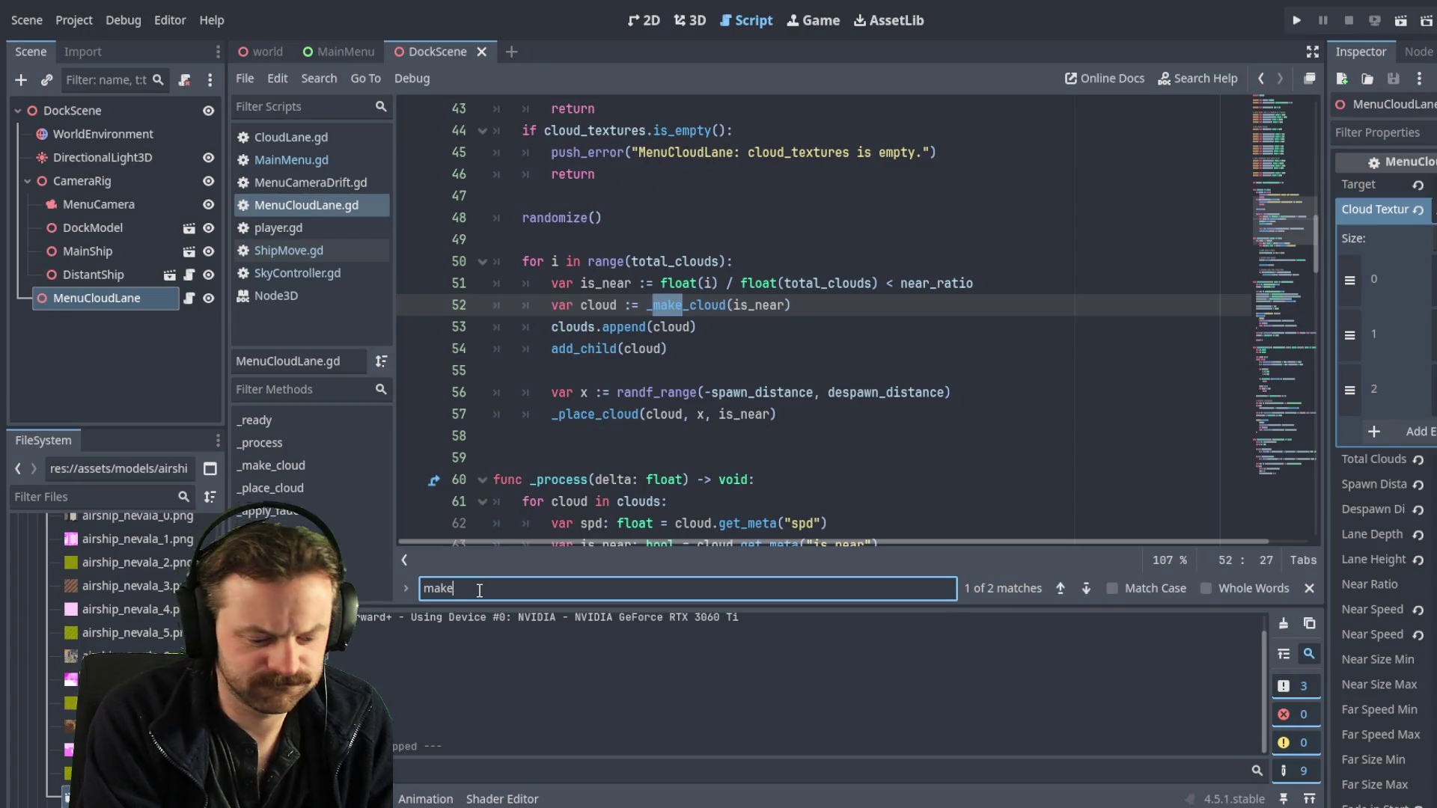
text(_c)
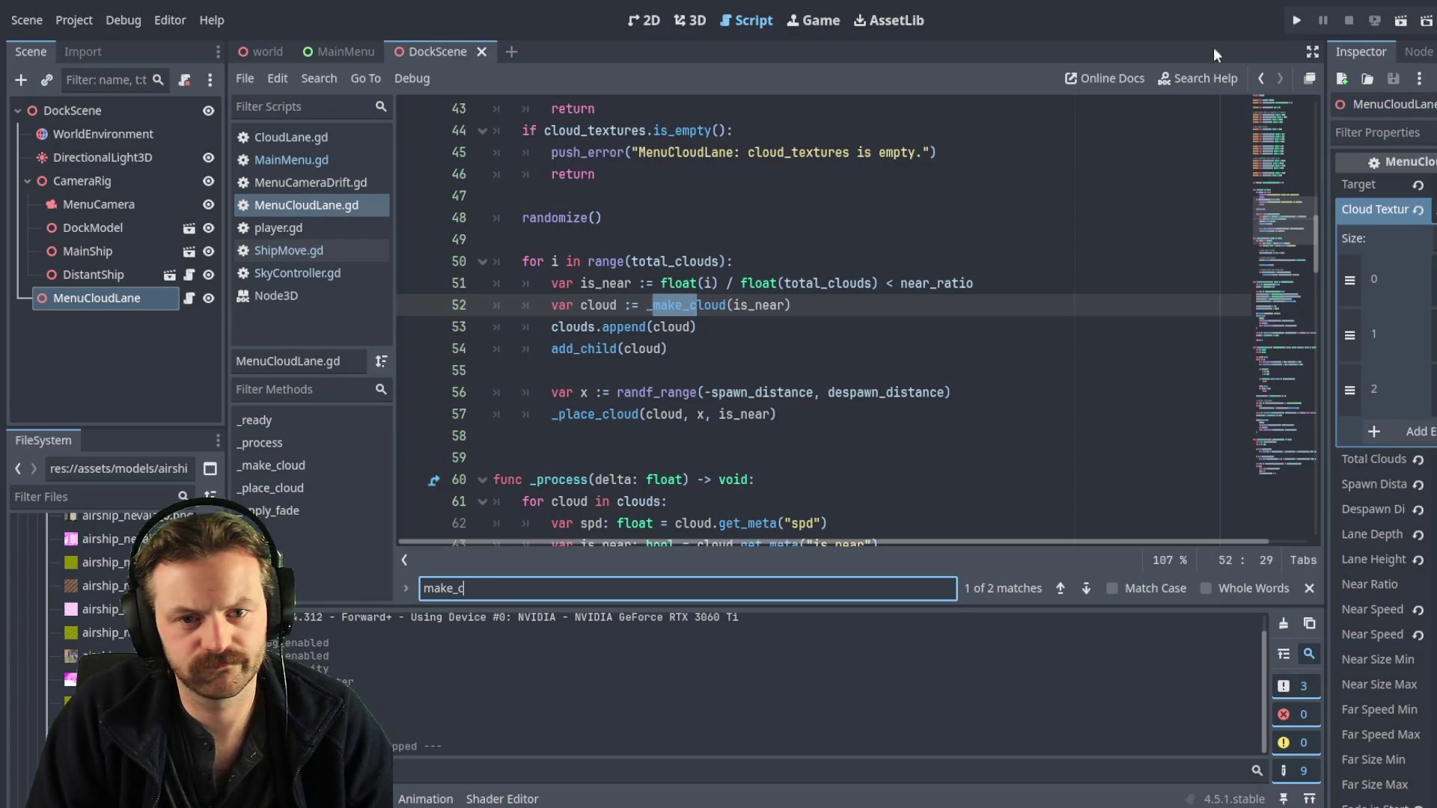
click(1086, 588)
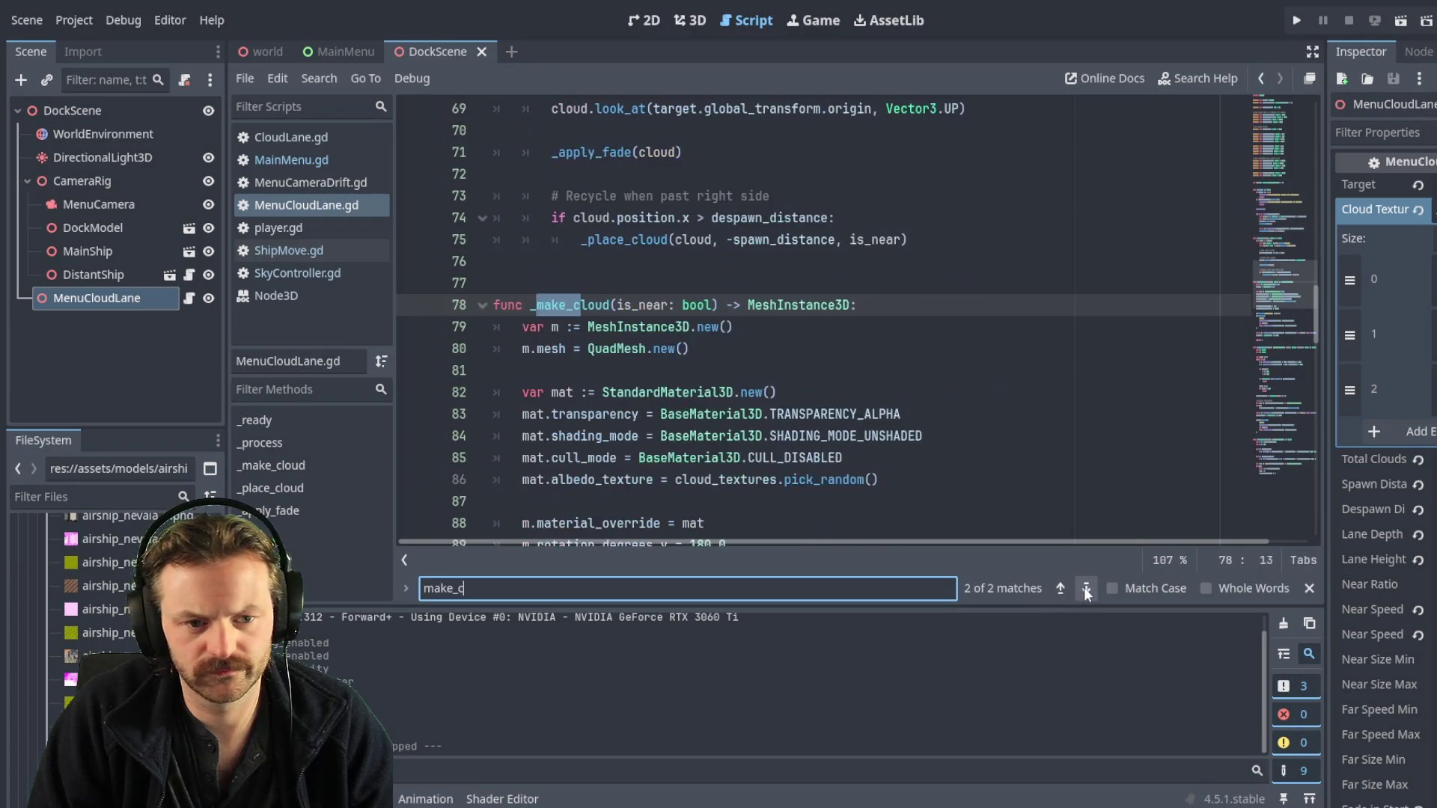
click(729, 363)
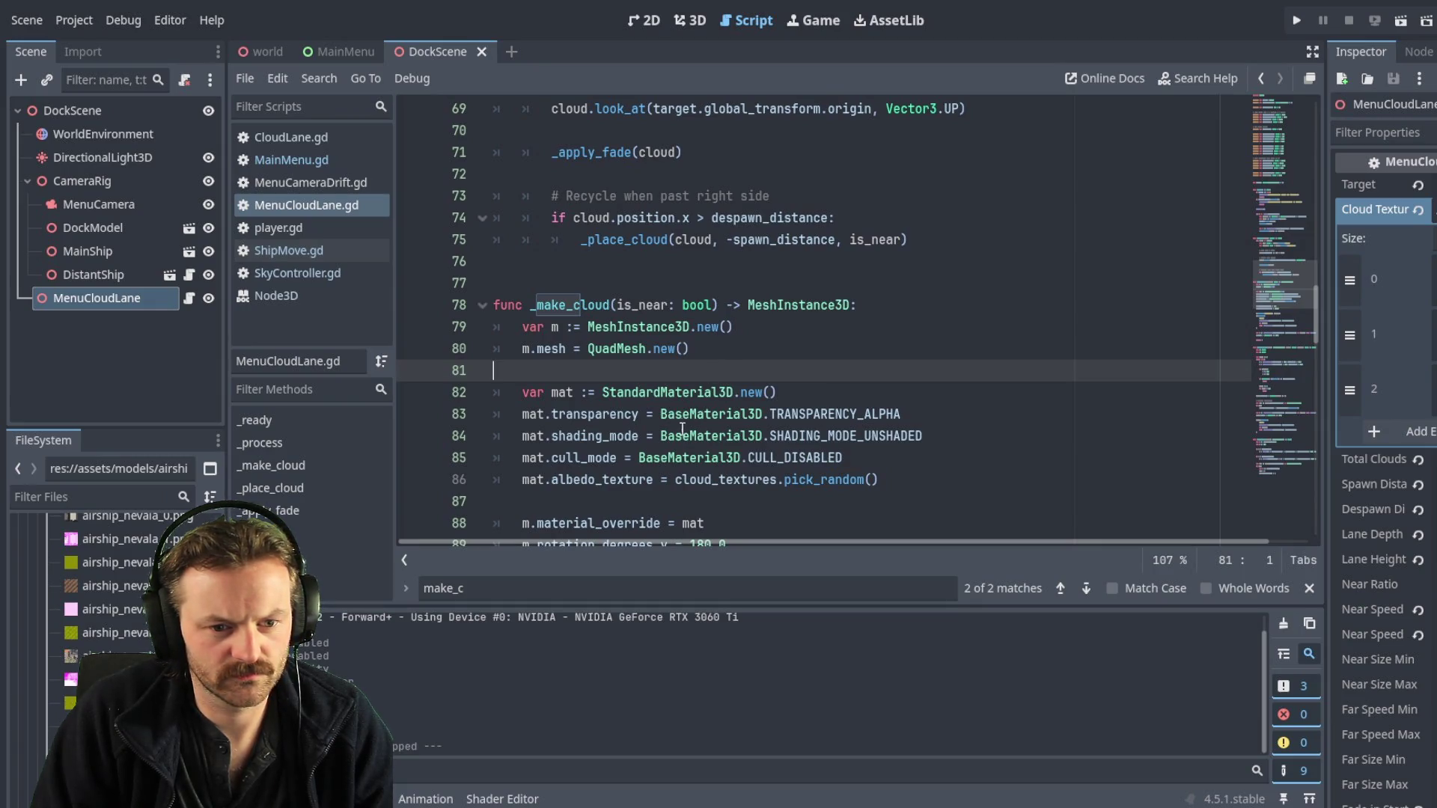
- Read through _make_cloud's code, starting from its albedo texture line
click(573, 482)
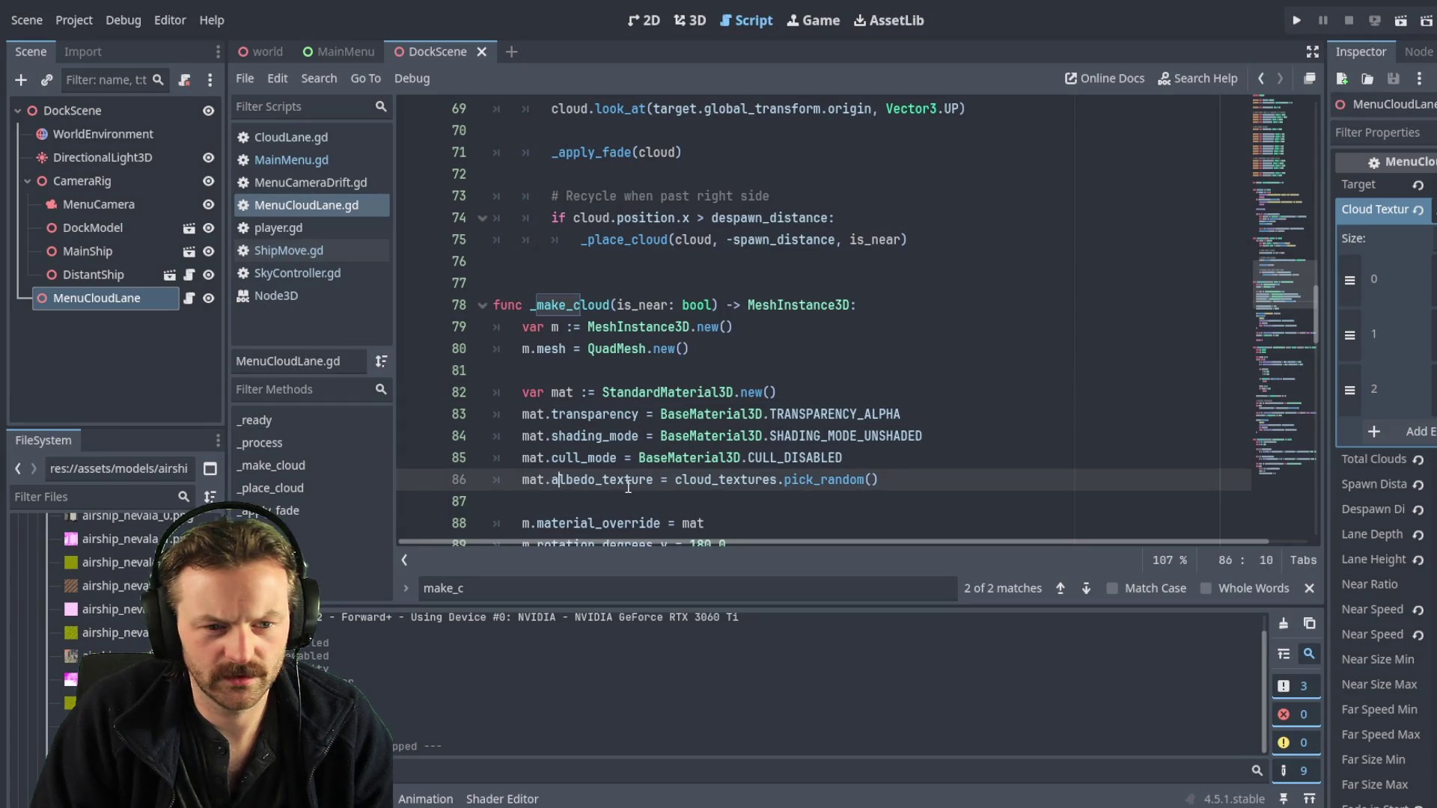
scroll(636, 445, down, 1)
scroll(636, 440, down, 3)
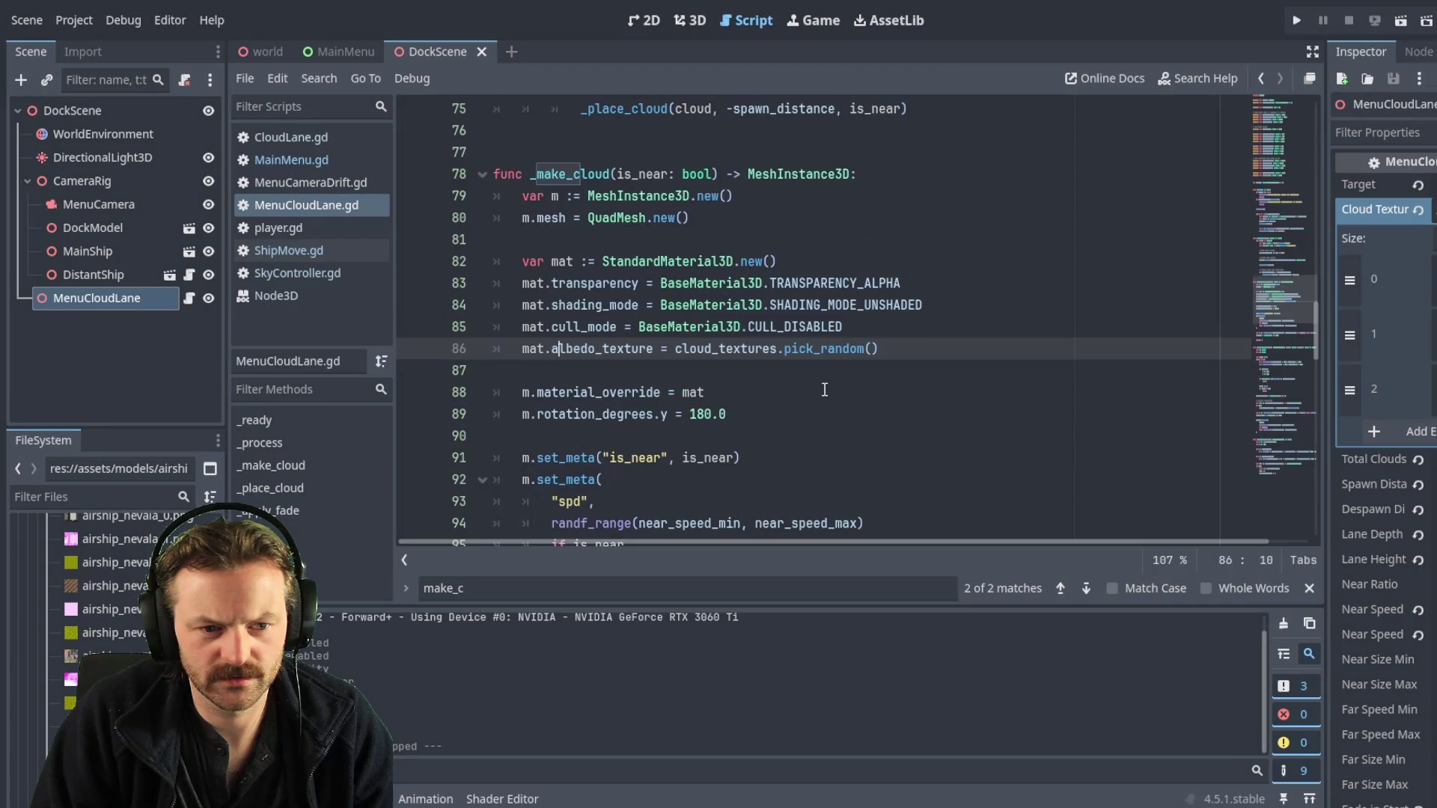
scroll(824, 389, down, 1)
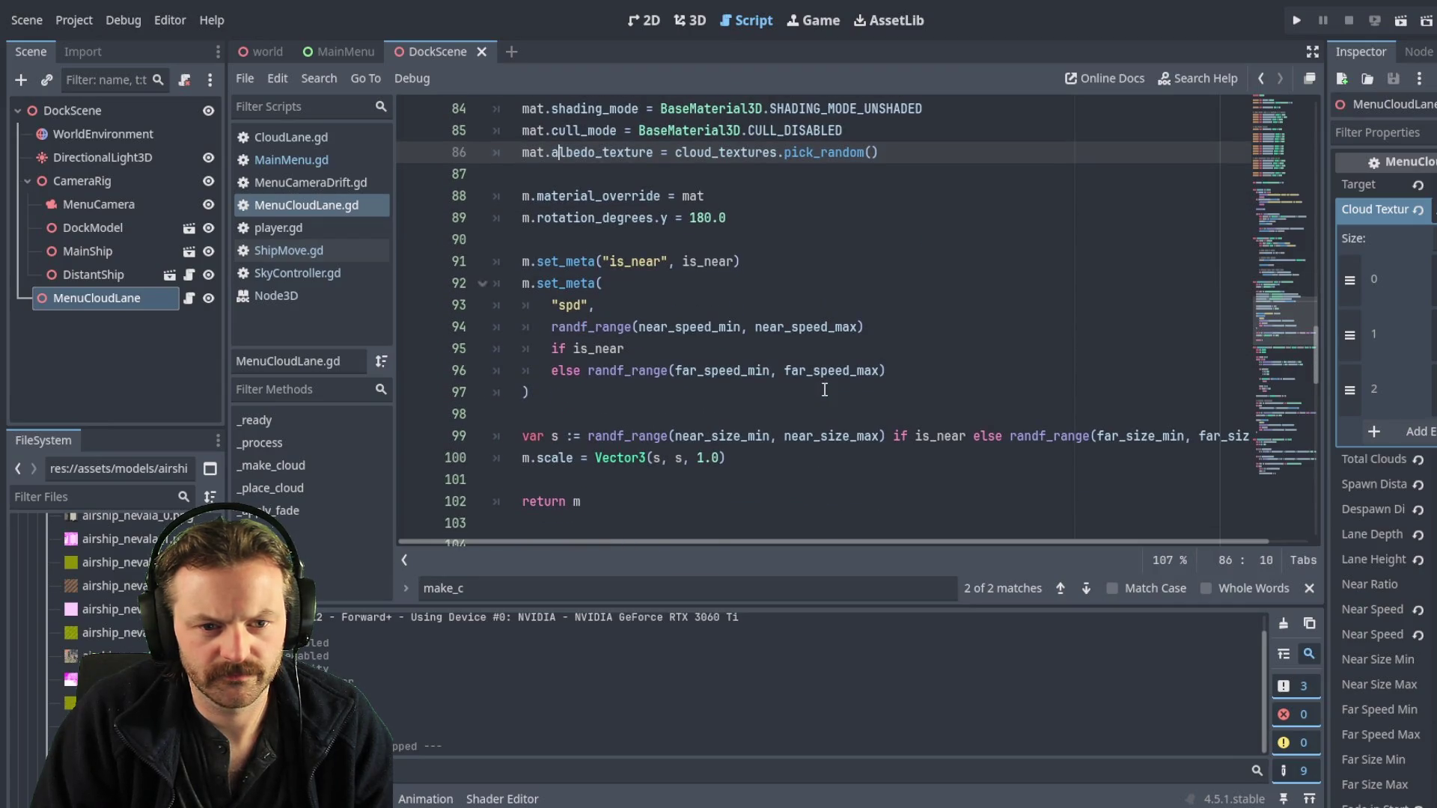
scroll(824, 389, down, 2)
scroll(824, 389, up, 4)
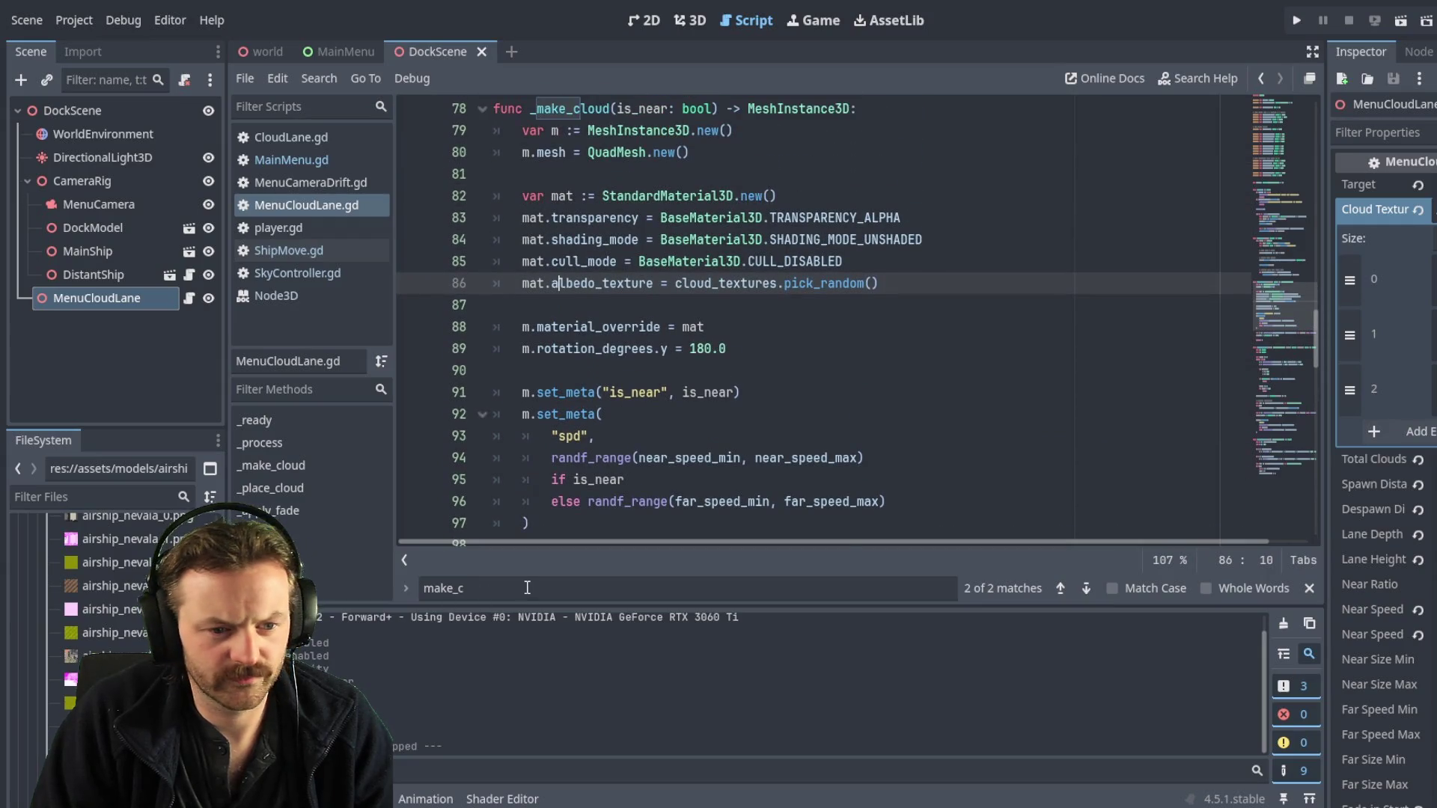
- Find both mat.albedo_color matches and select the material fade block on lines 153–157
key(ctrl+f)
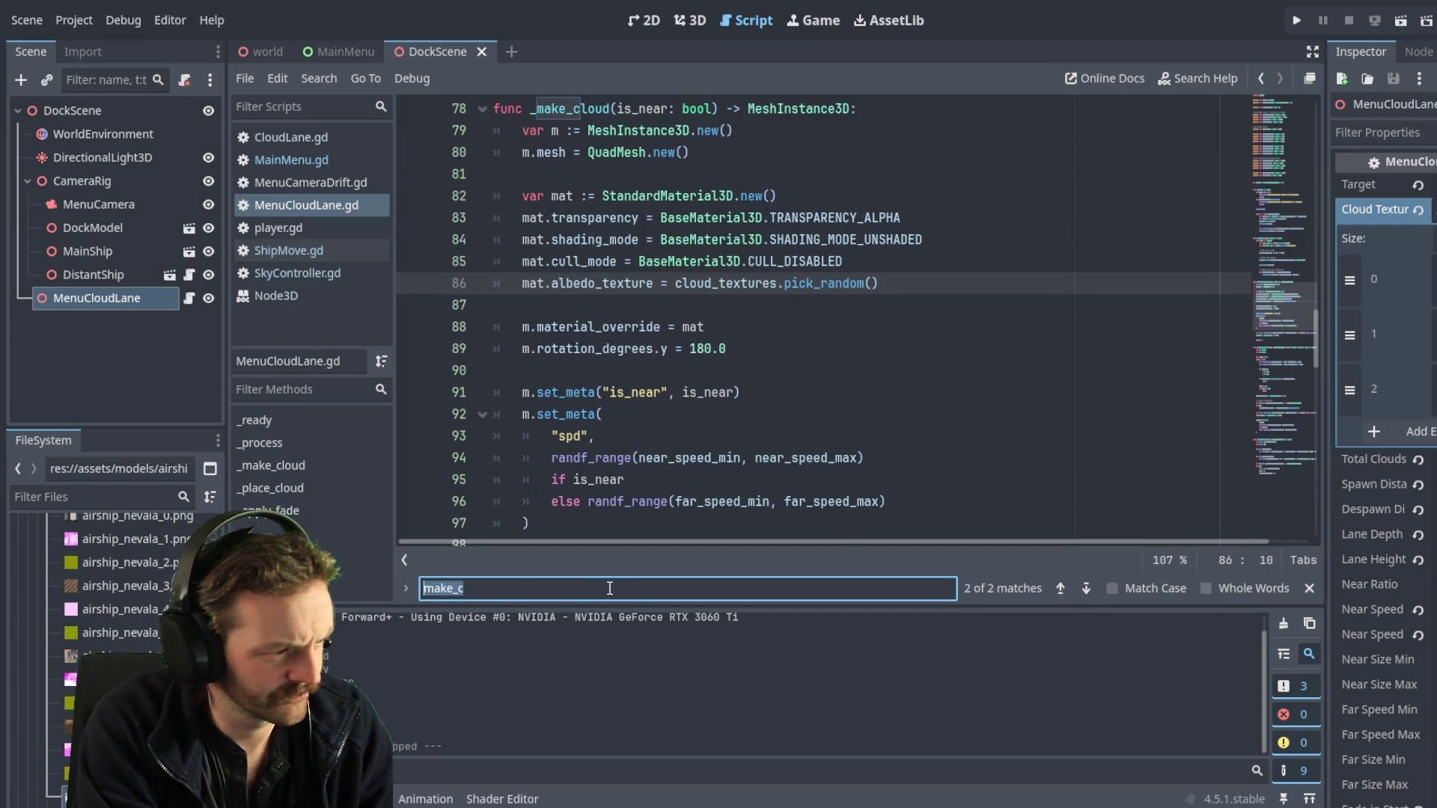
text(mat.a)
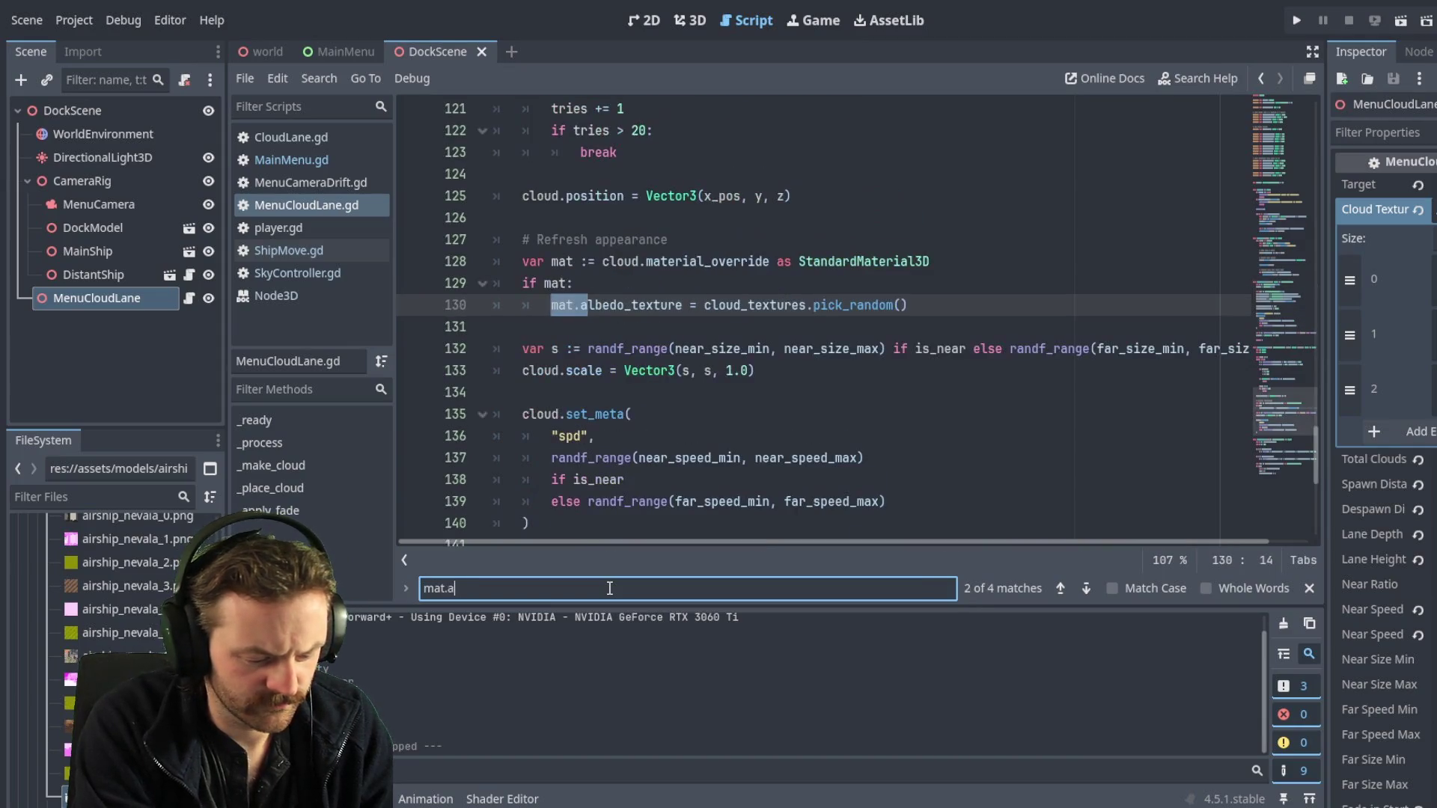
text(lbed)
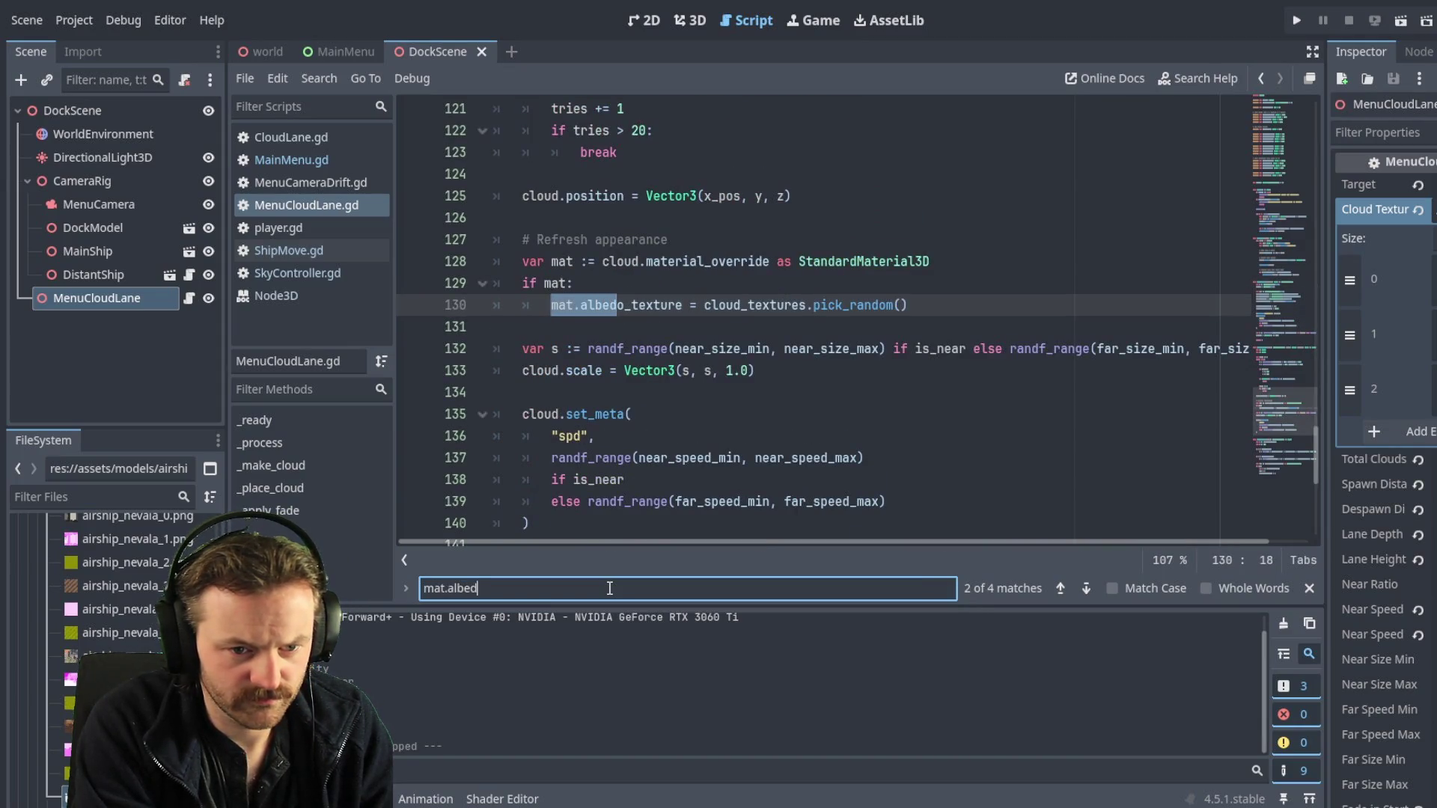
text(o)
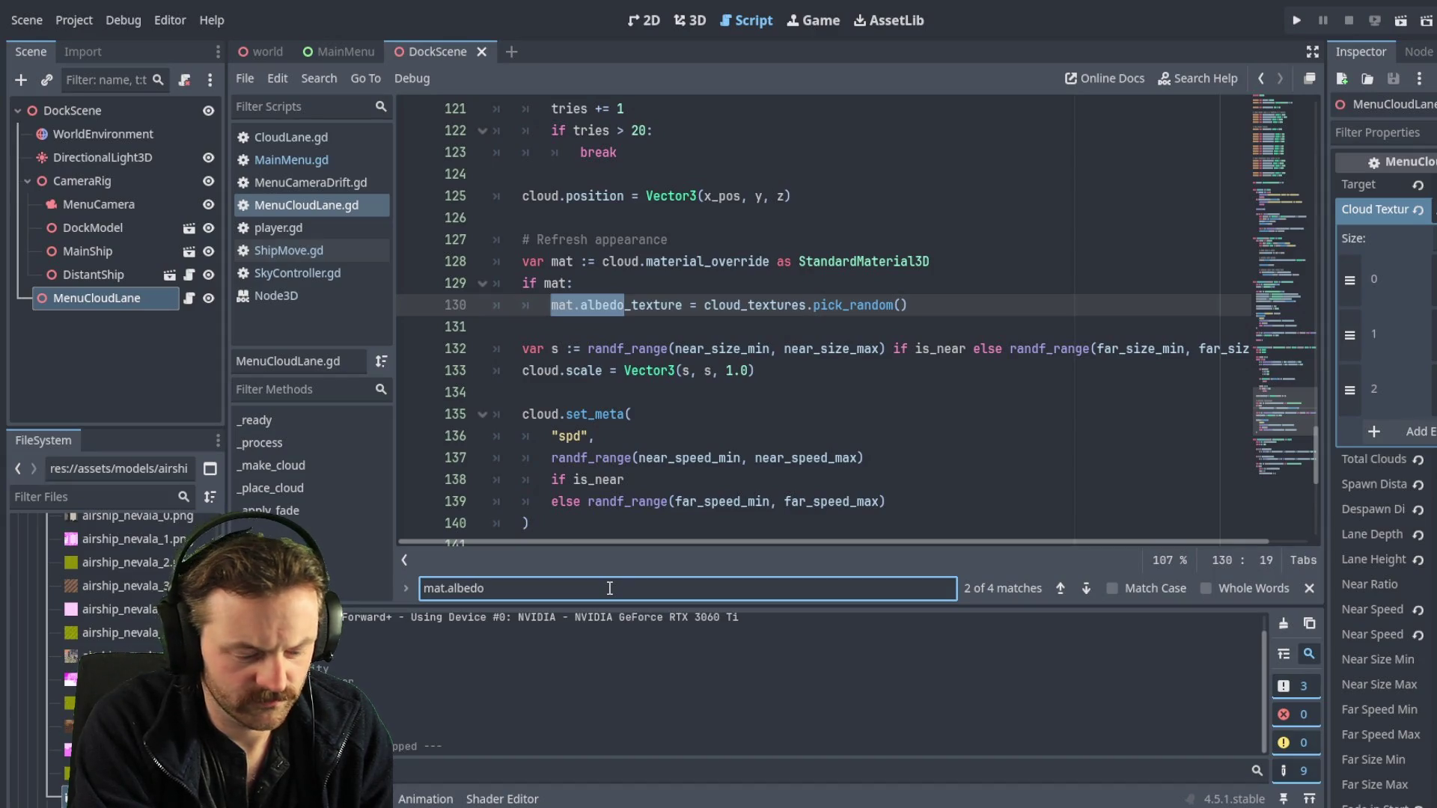
text(_c)
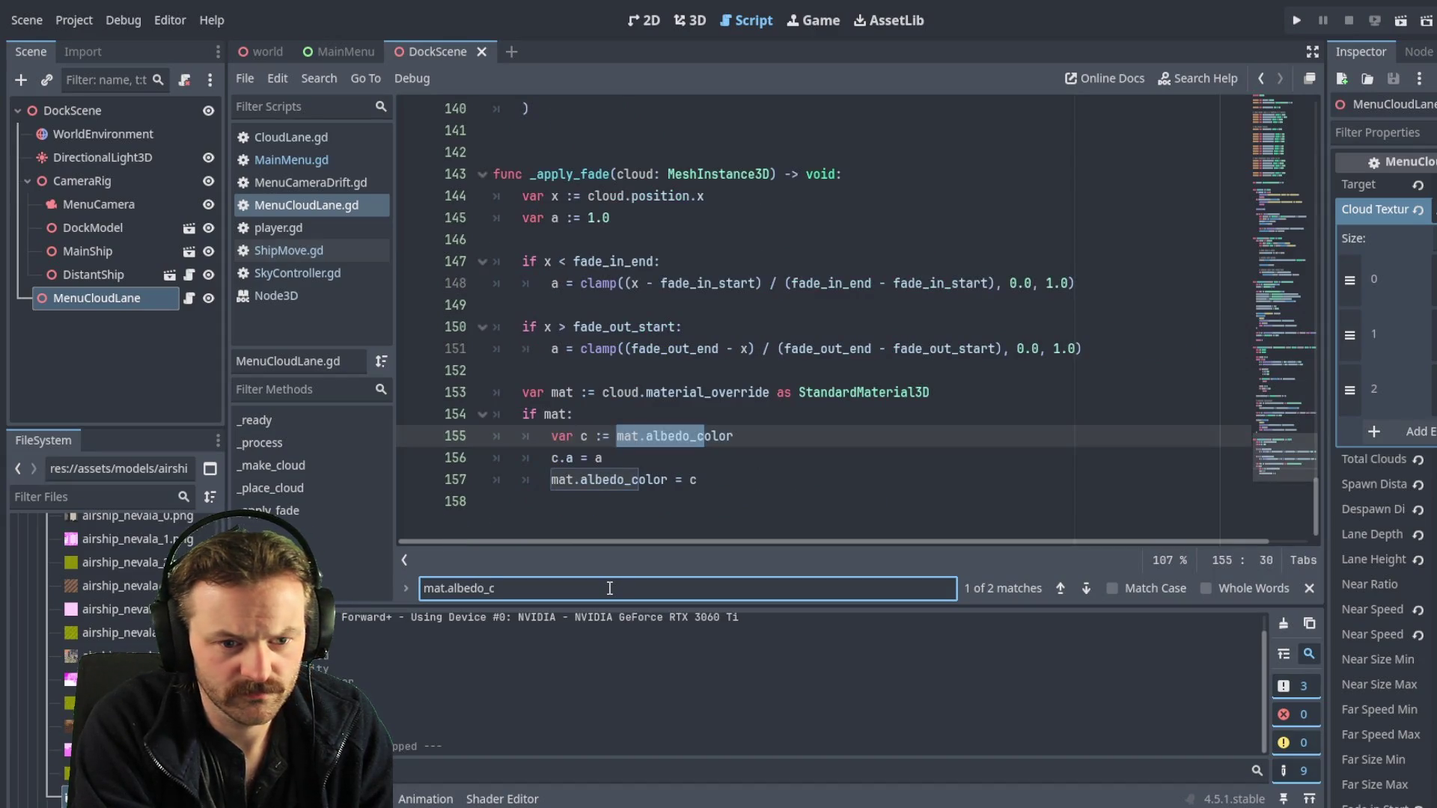
text(olor)
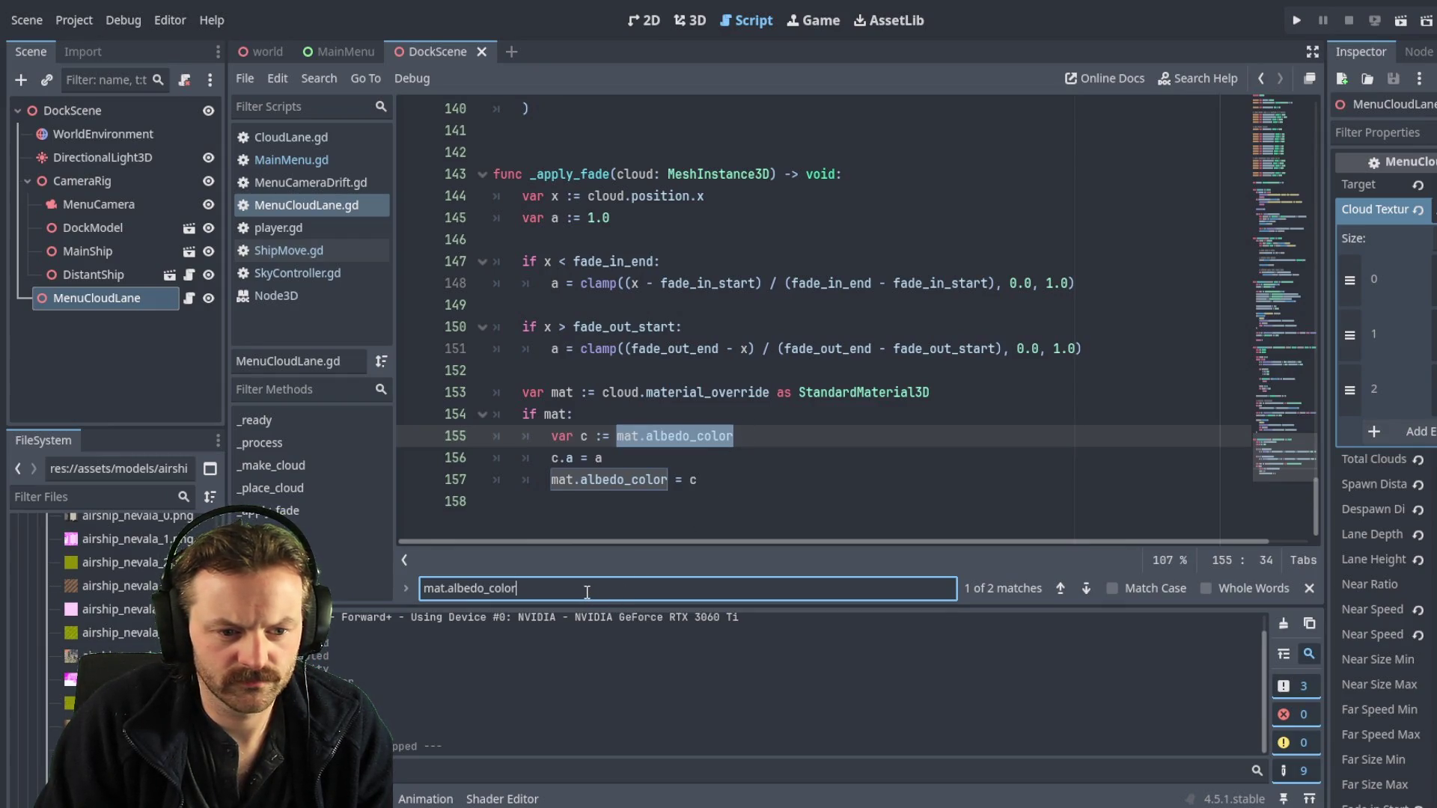
click(1086, 589)
click(1086, 589)
click(1086, 589)
click(1086, 590)
click(1086, 589)
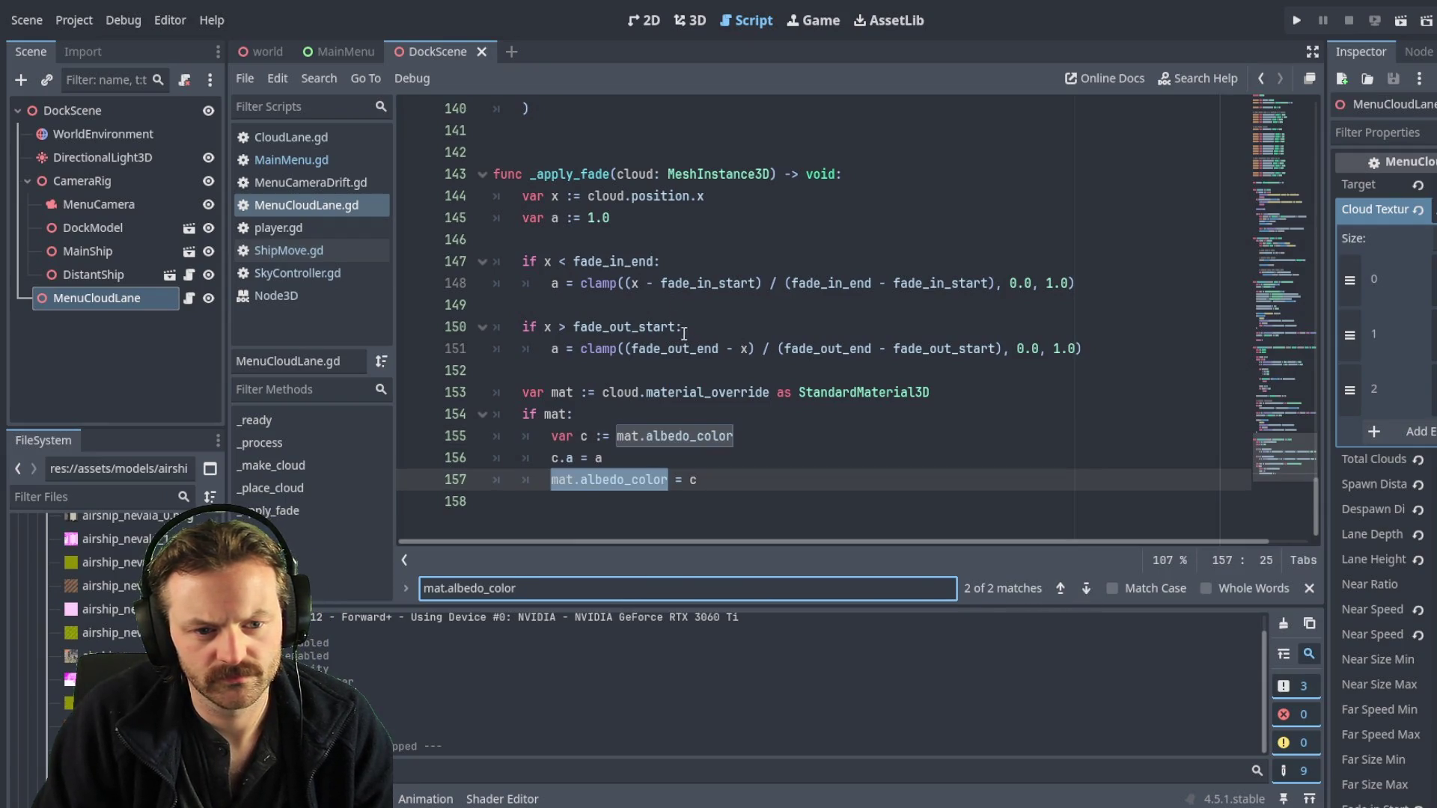
scroll(714, 479, up, 4)
scroll(715, 479, down, 4)
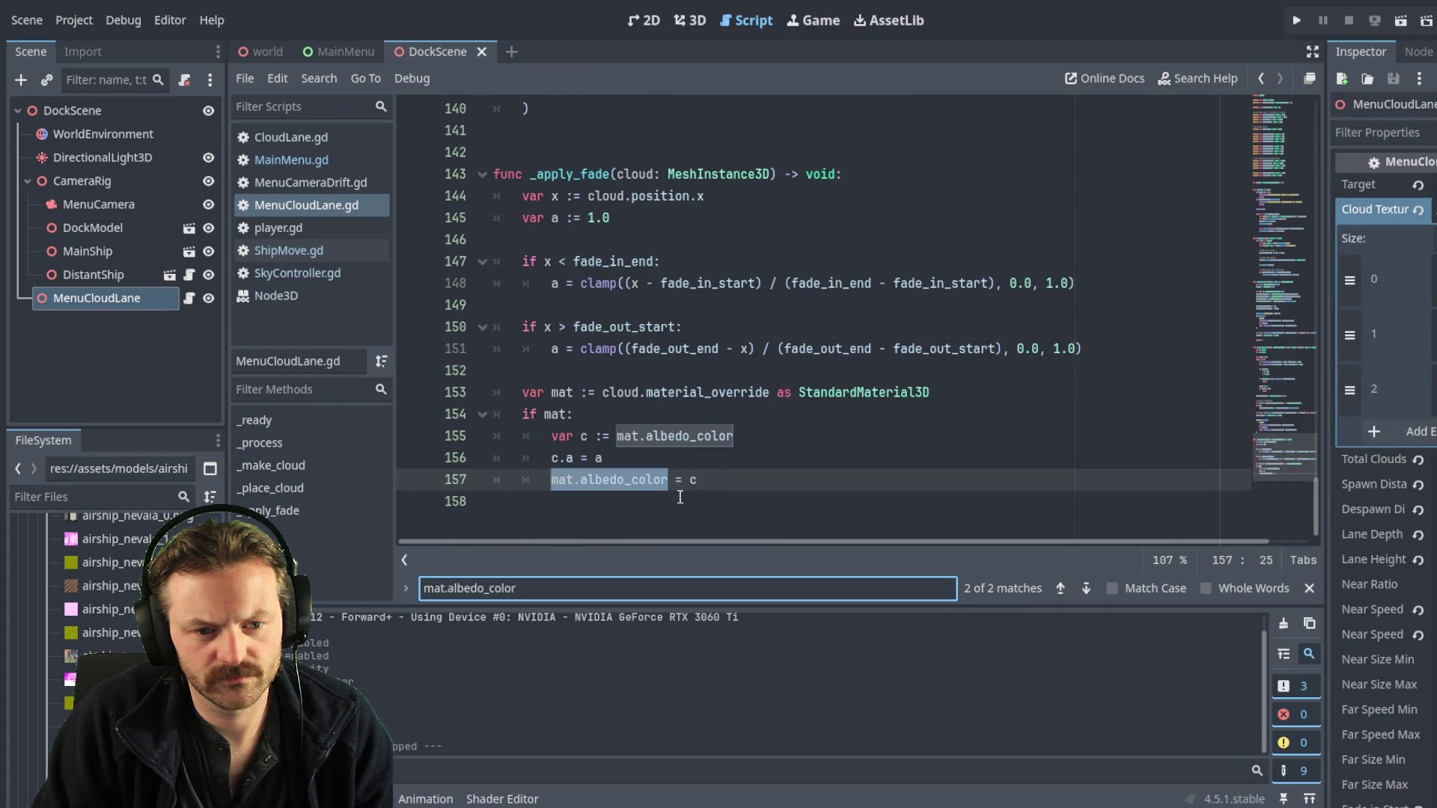
click(725, 480)
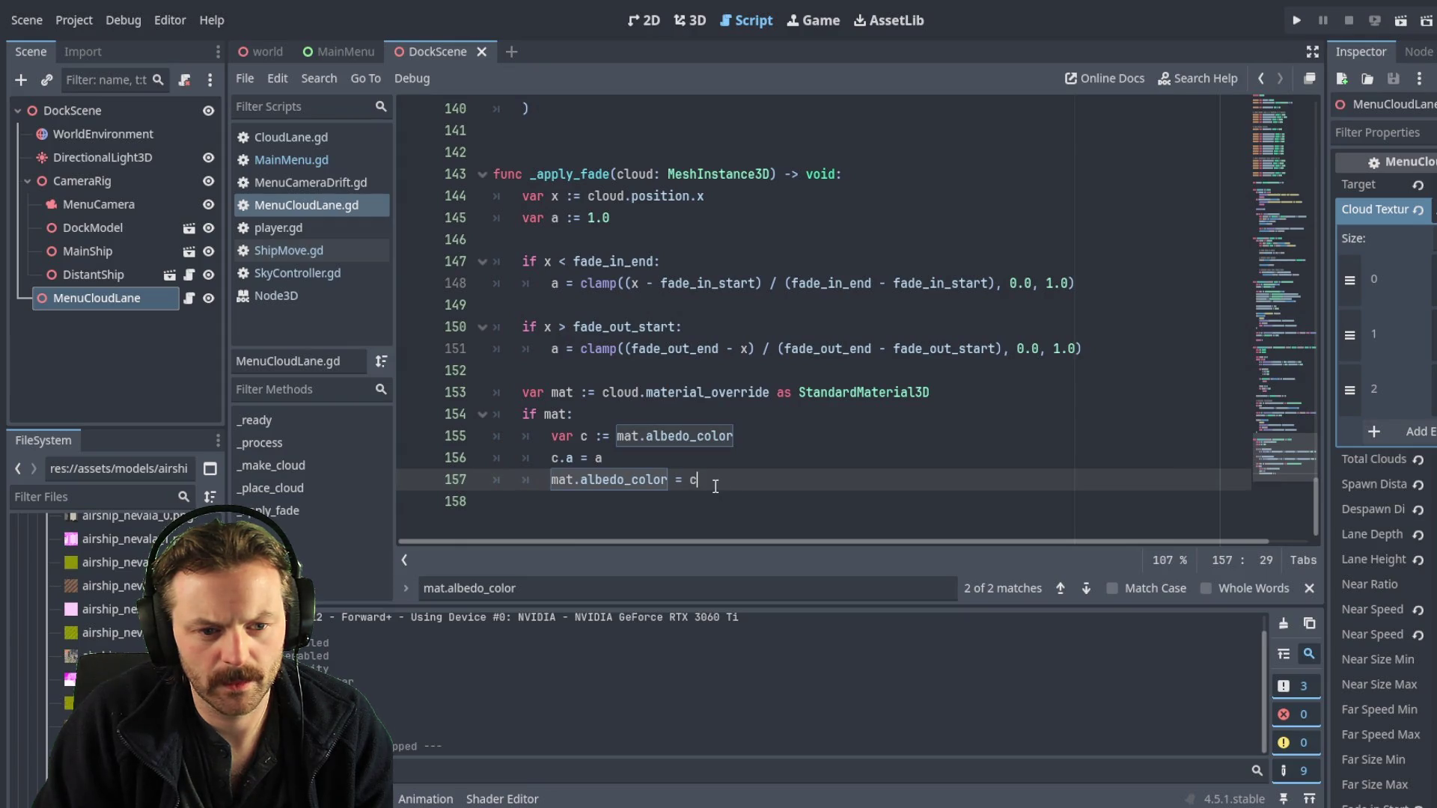
mouse_move(707, 481)
mouse_down()
mouse_move(494, 412)
mouse_move(492, 394)
mouse_up()
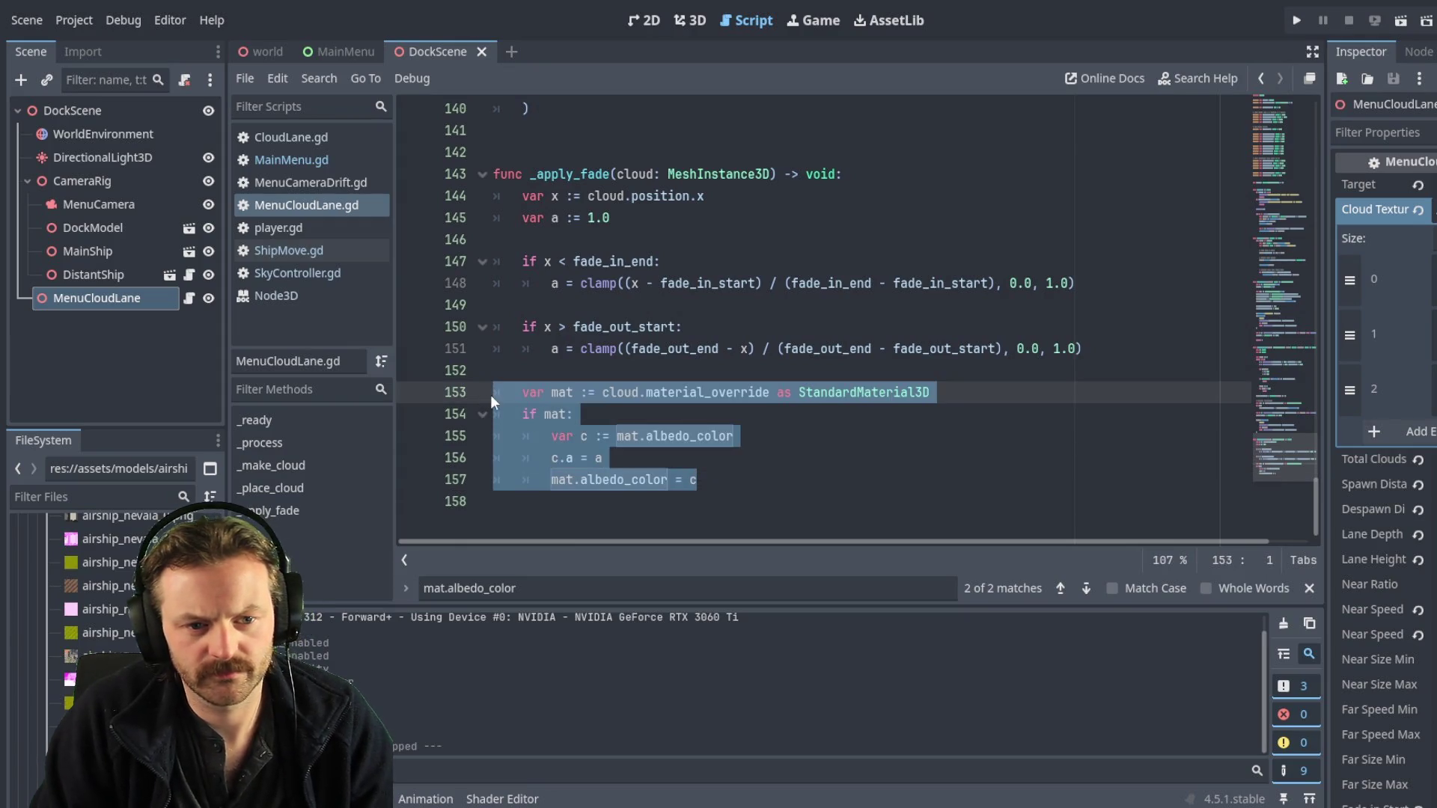
click(684, 479)
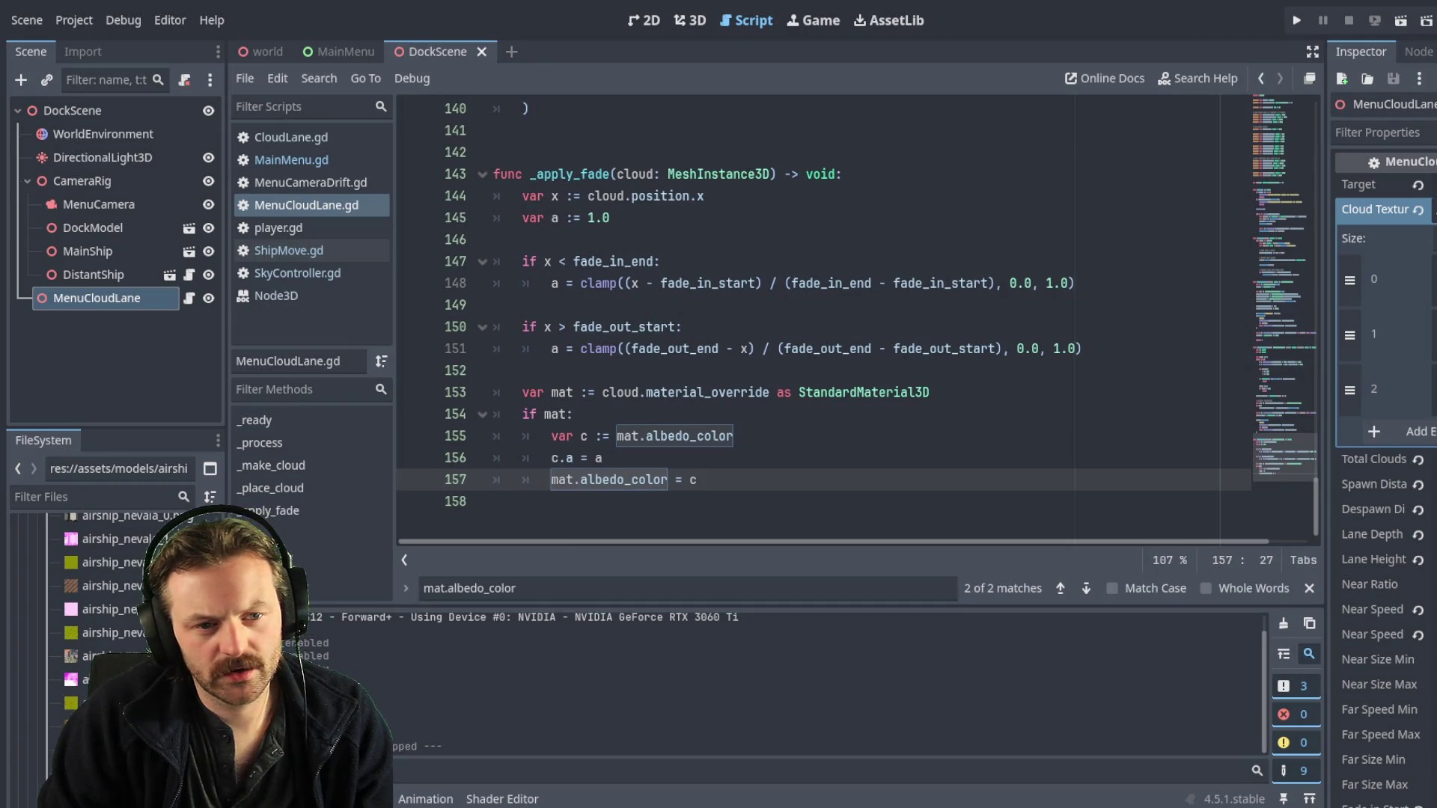
mouse_move(761, 483)
mouse_down()
mouse_move(464, 196)
mouse_move(418, 176)
mouse_up()
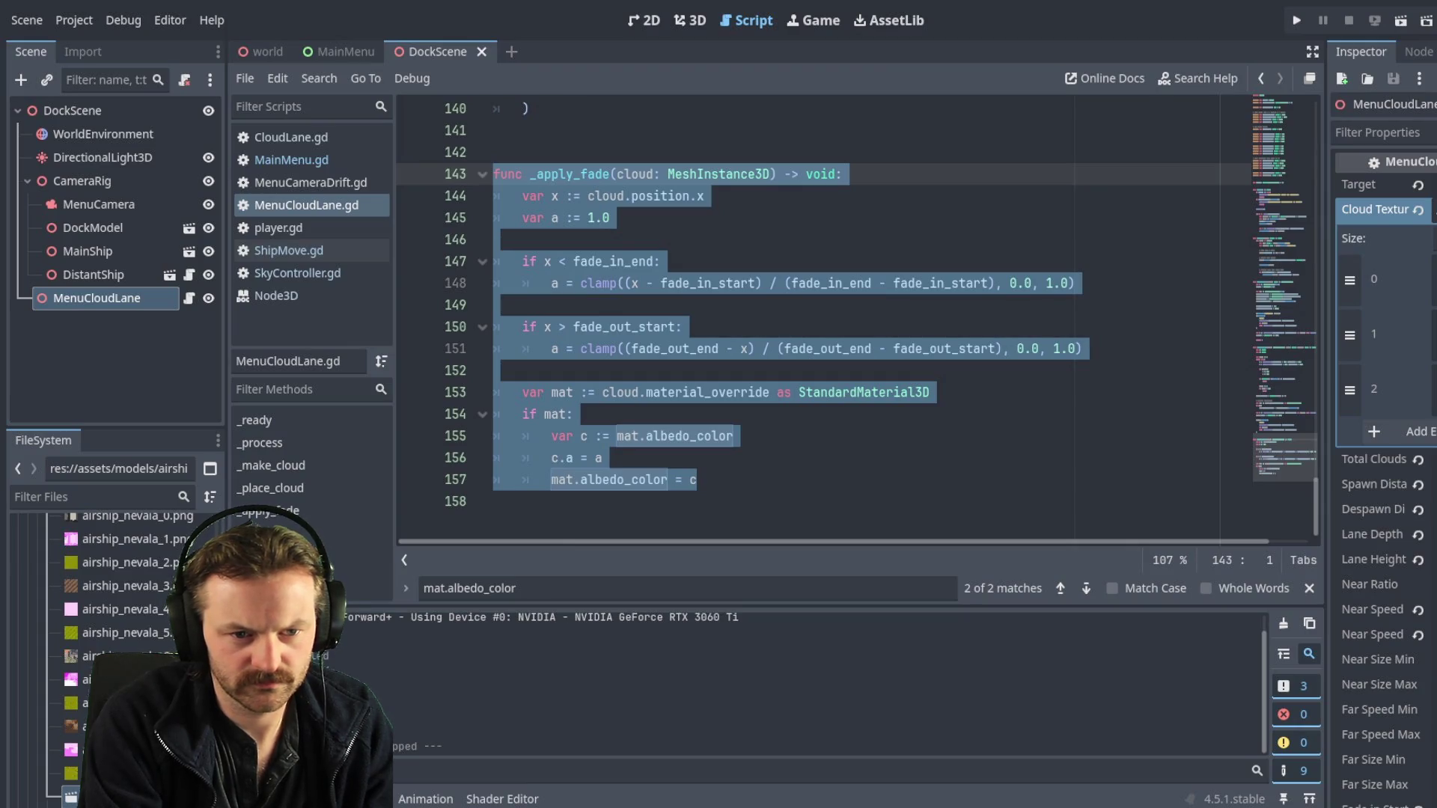
drag(610, 217, 523, 217)
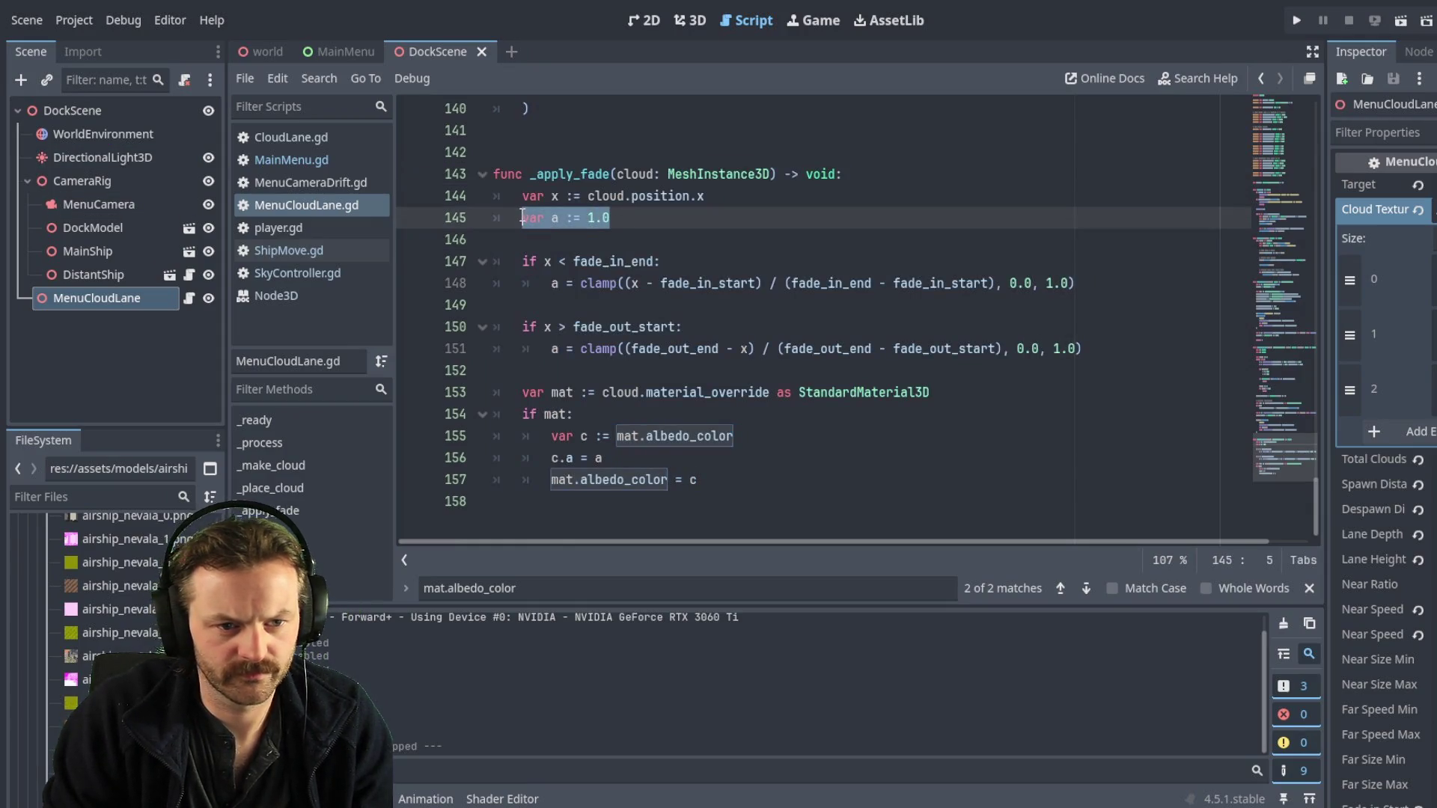
click(648, 237)
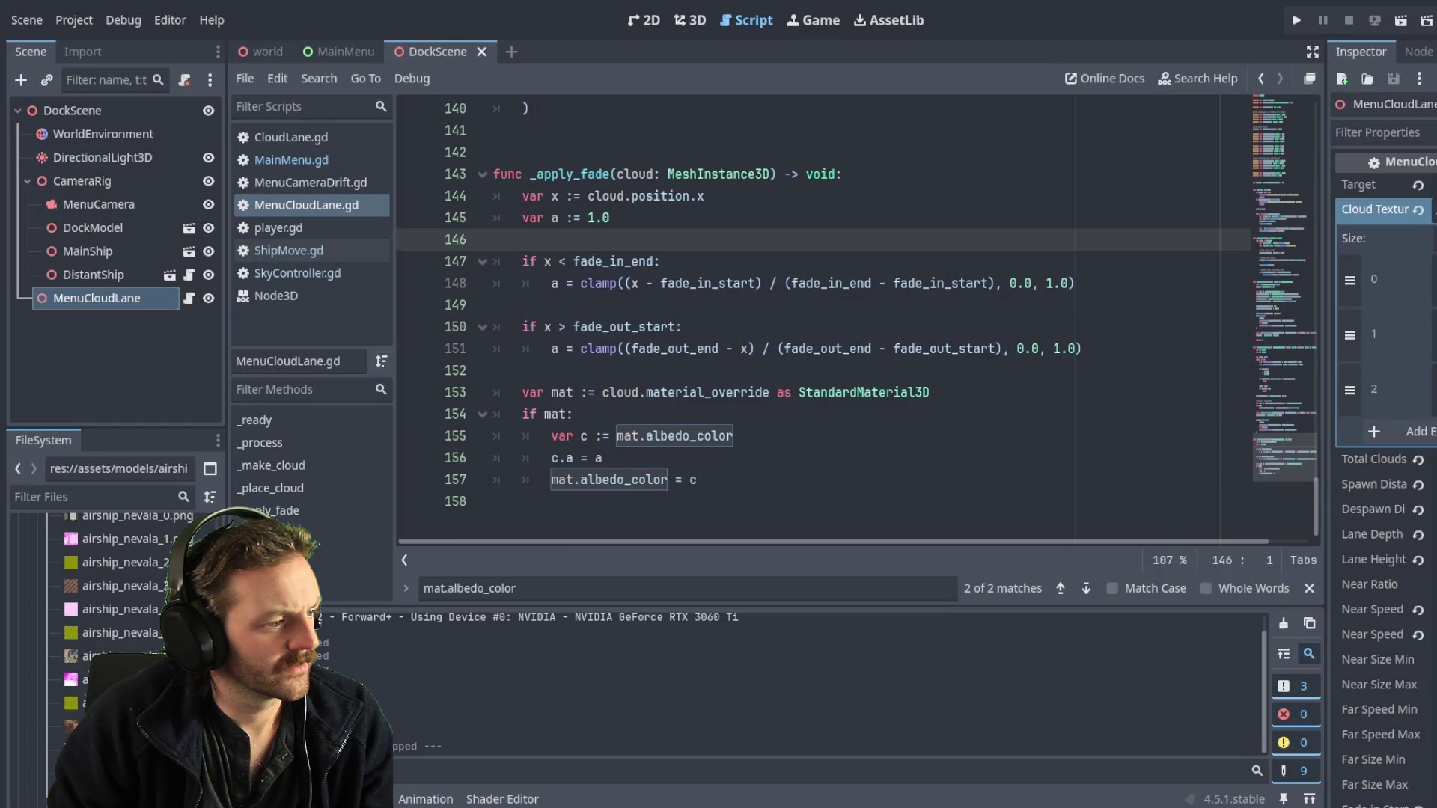
- Scroll to line 34 and select the base_alpha export declaration
scroll(749, 322, up, 10)
scroll(749, 322, up, 20)
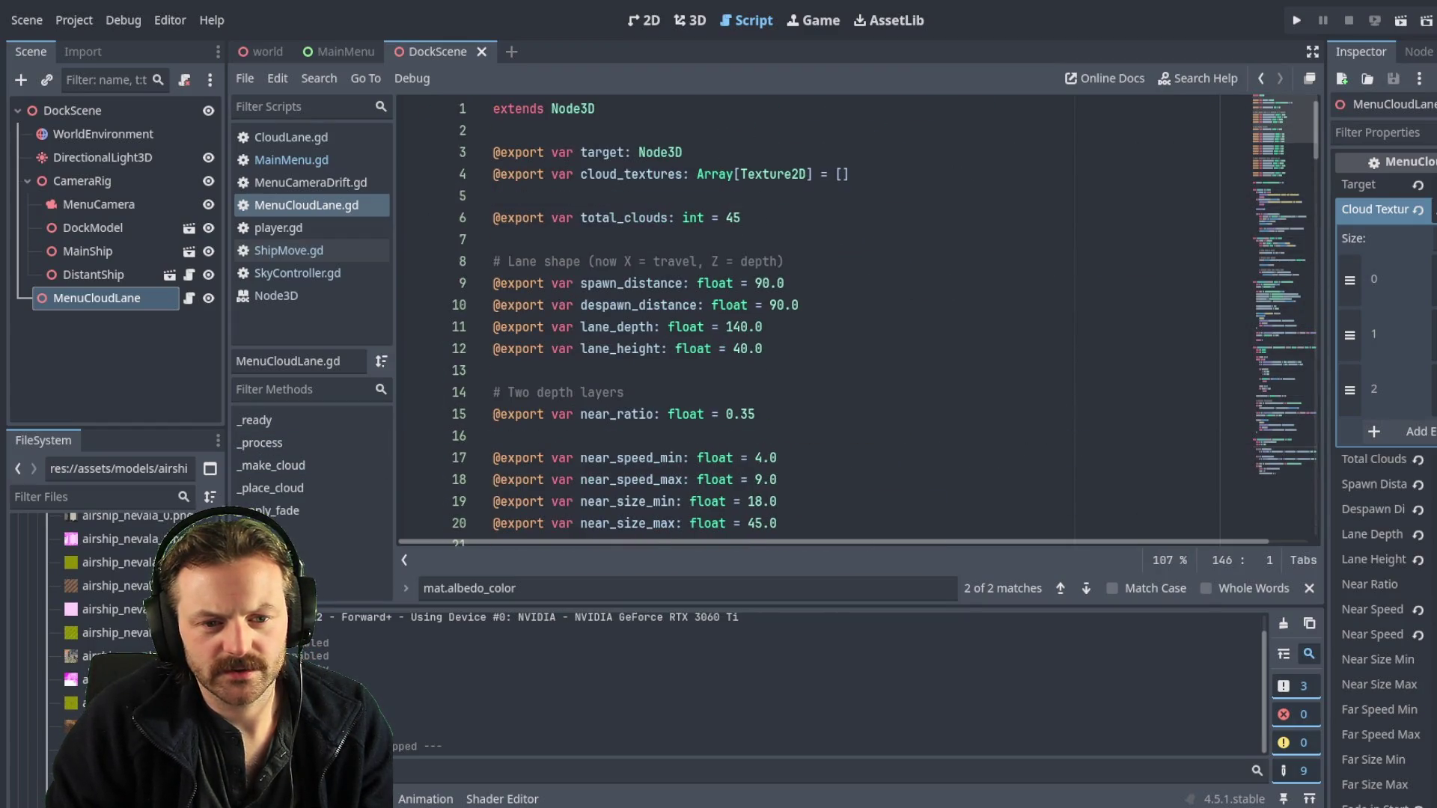
scroll(749, 322, down, 5)
click(760, 305)
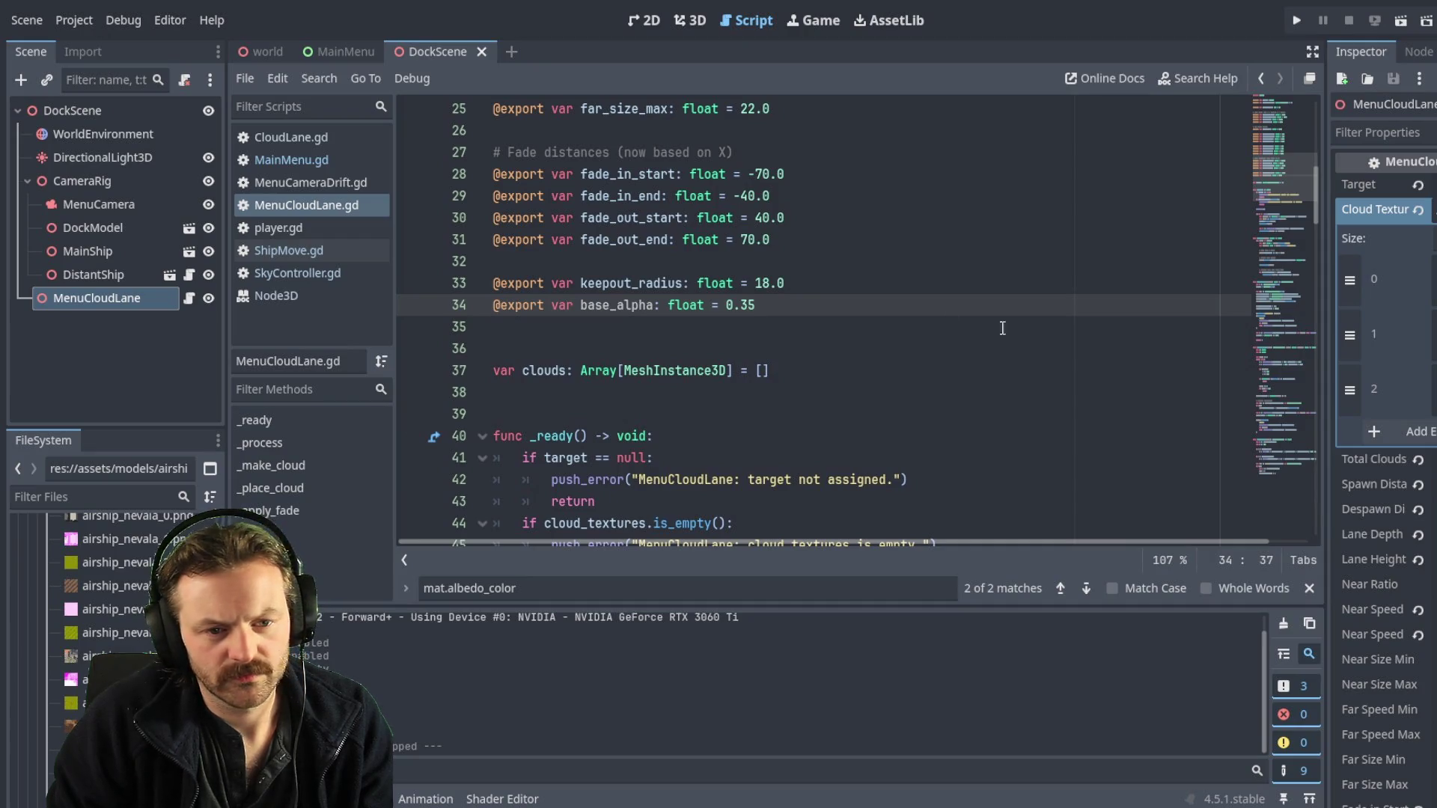
drag(758, 305, 466, 306)
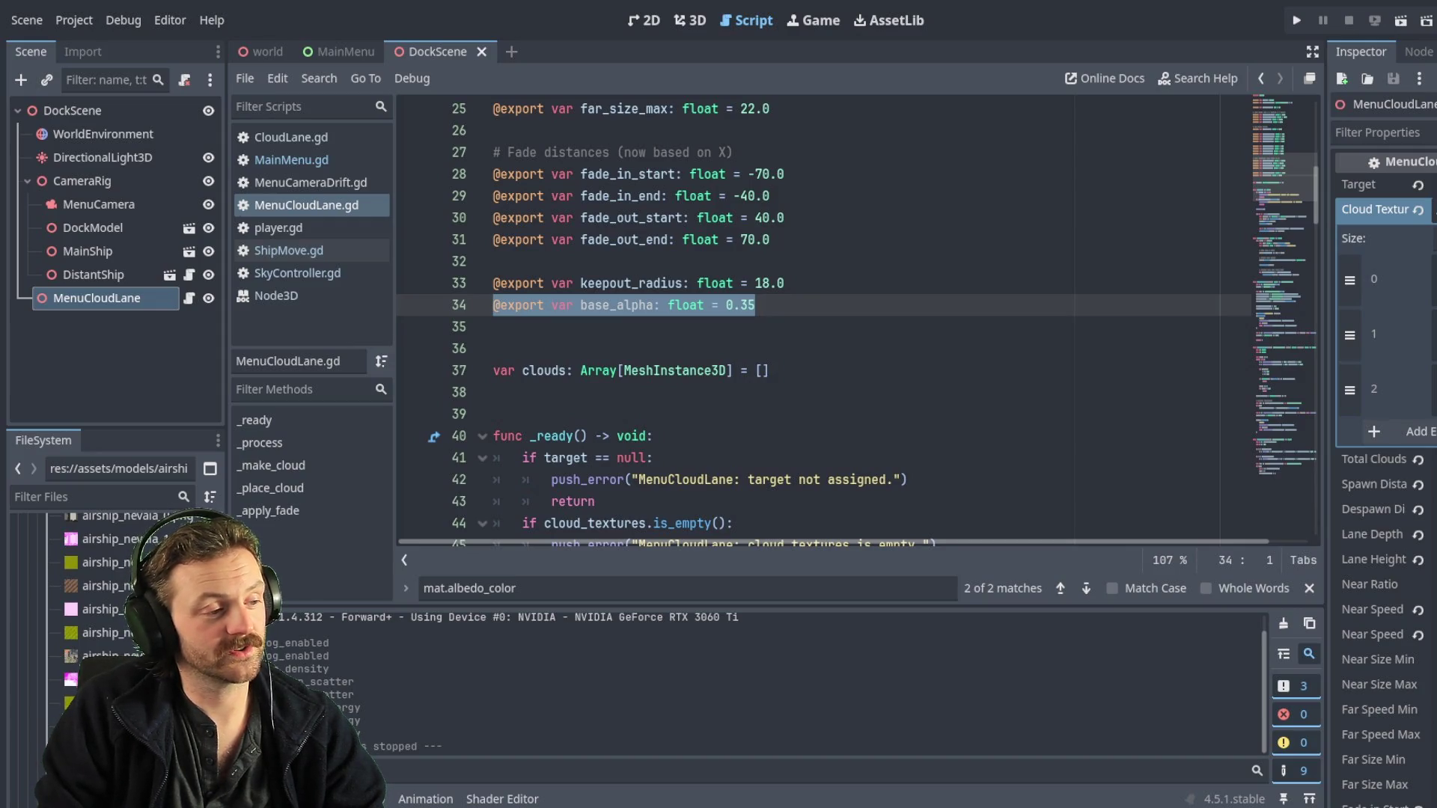
- Rewrite line 34's export as 'base_alpha := 0.3' instead of float = 0.35
click(680, 324)
click(753, 311)
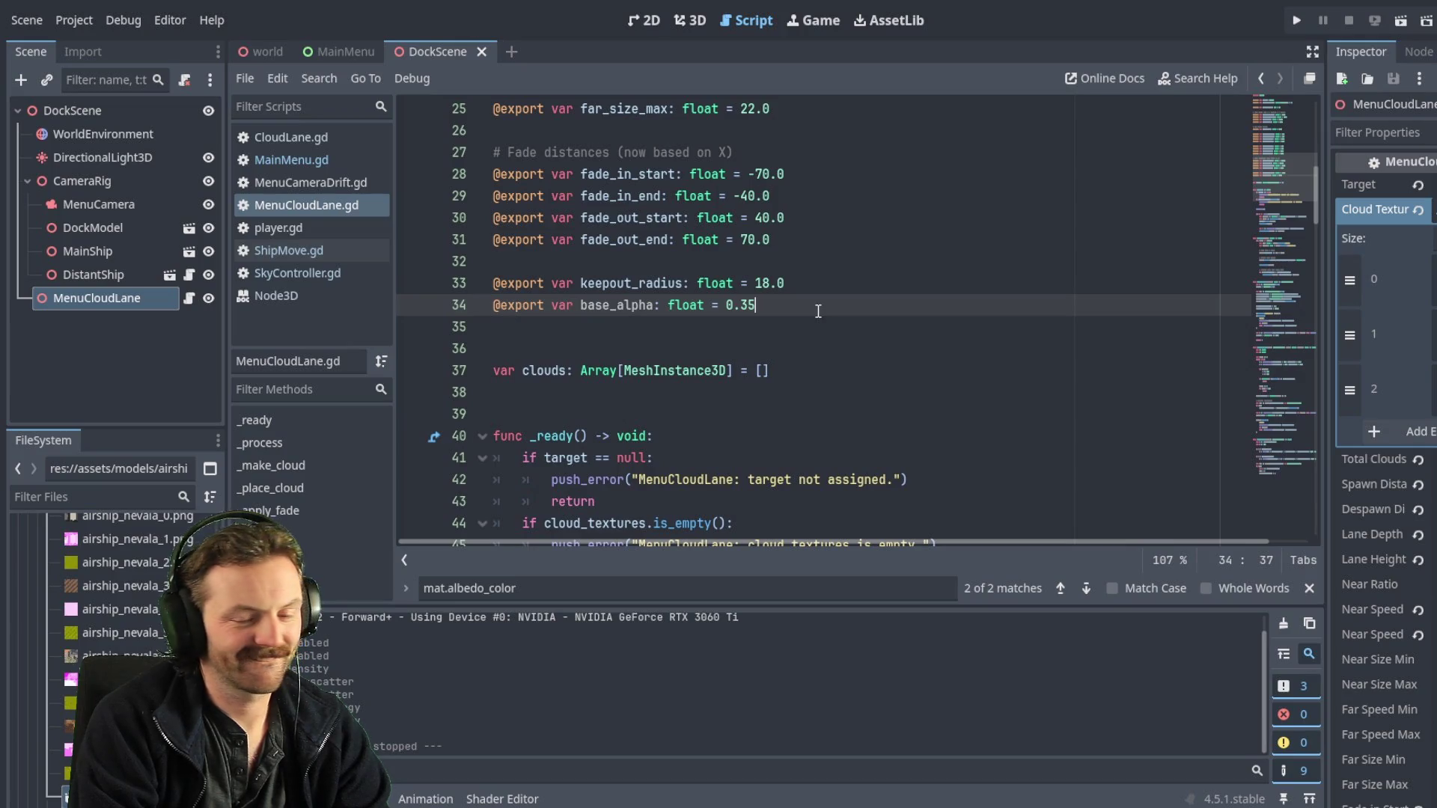
key(BackSpace)
key(BackSpace)
key(BackSpace)
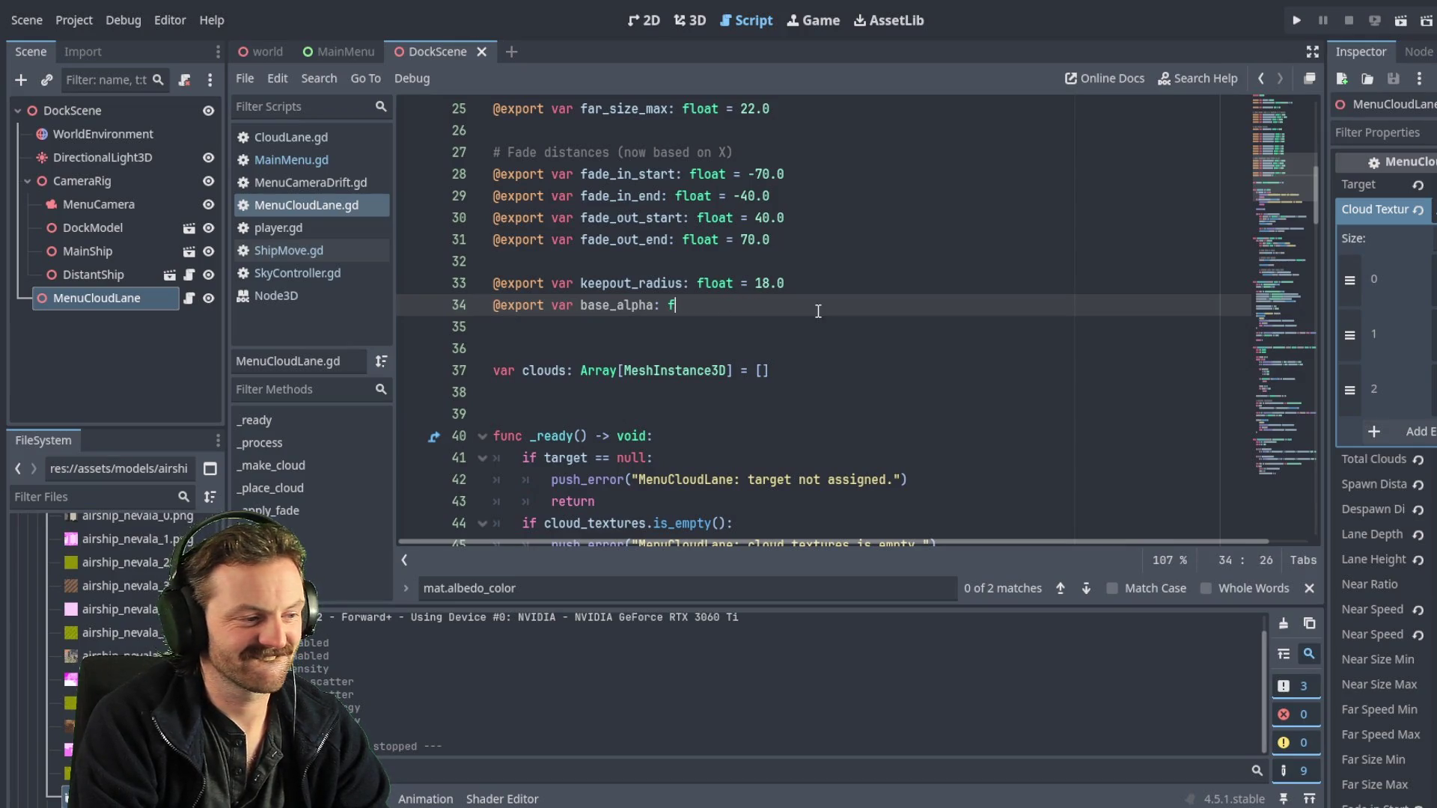
key(BackSpace)
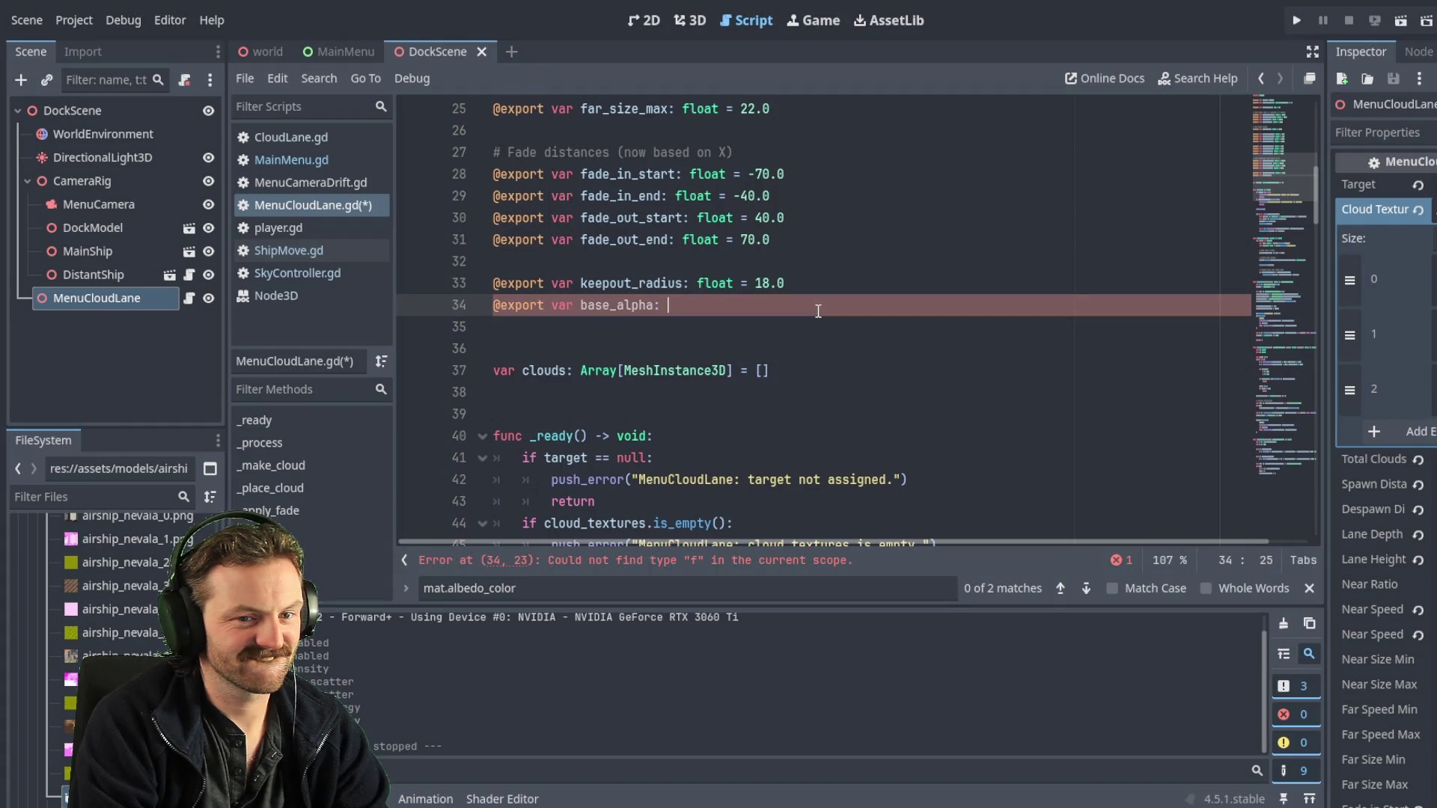
key(BackSpace)
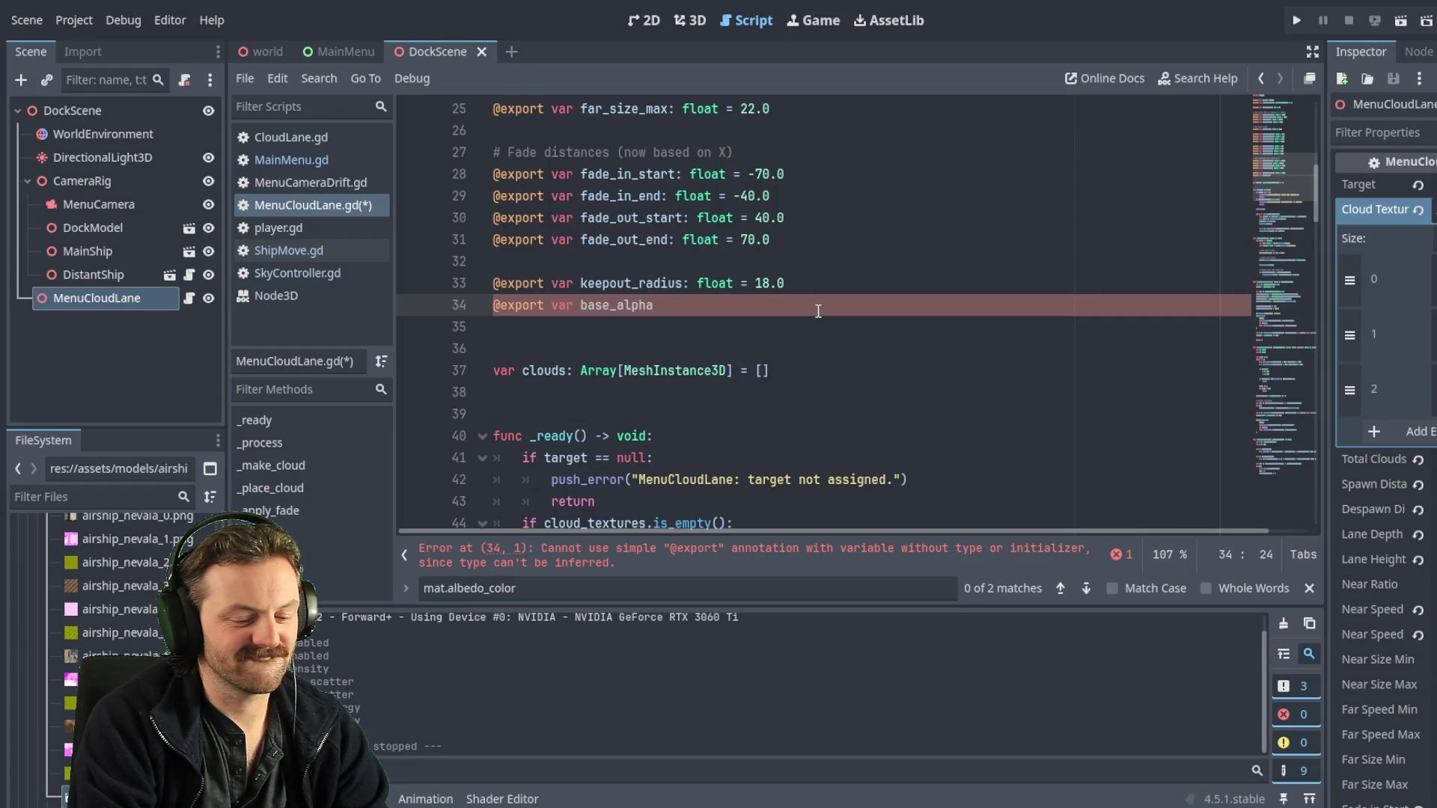
text(:=)
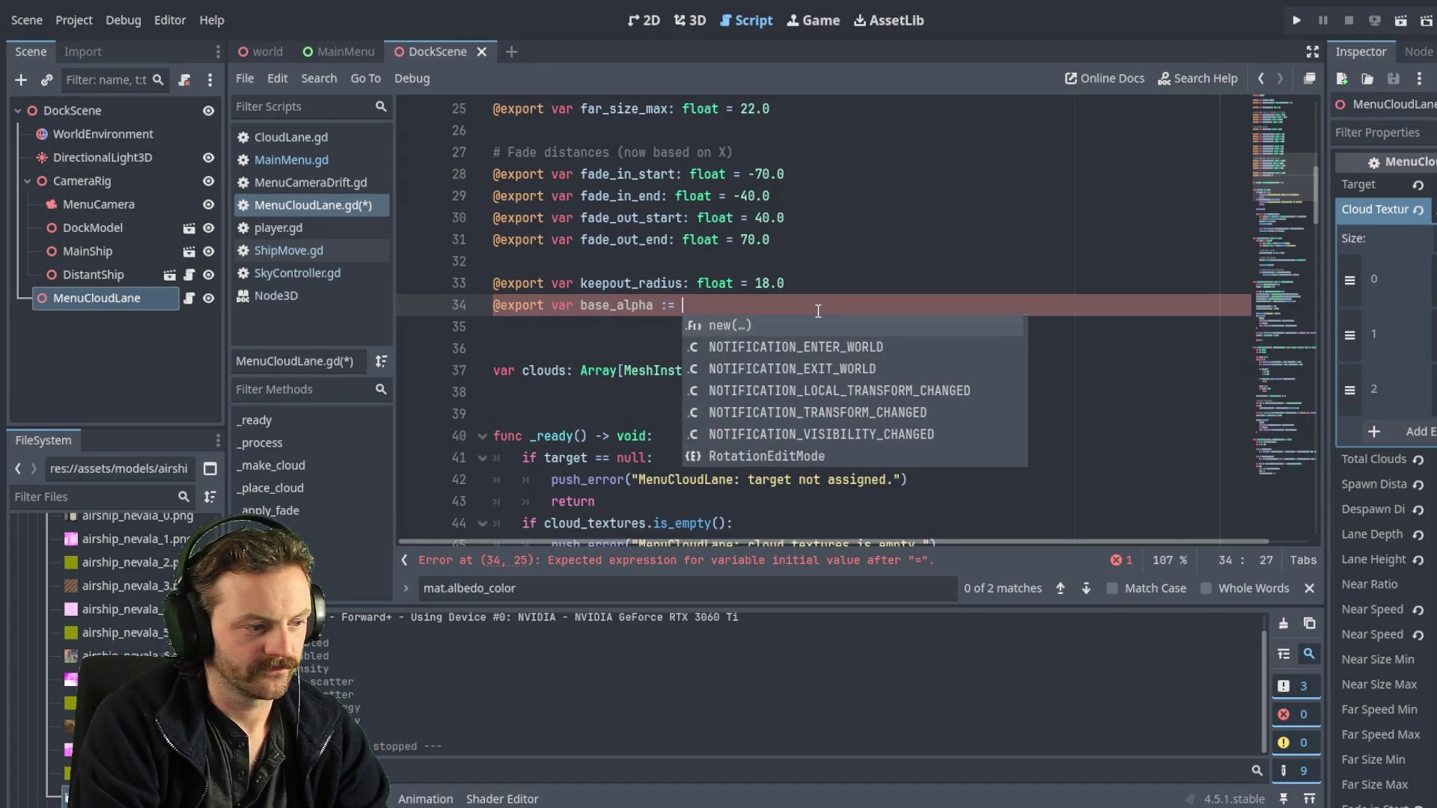
text( 0)
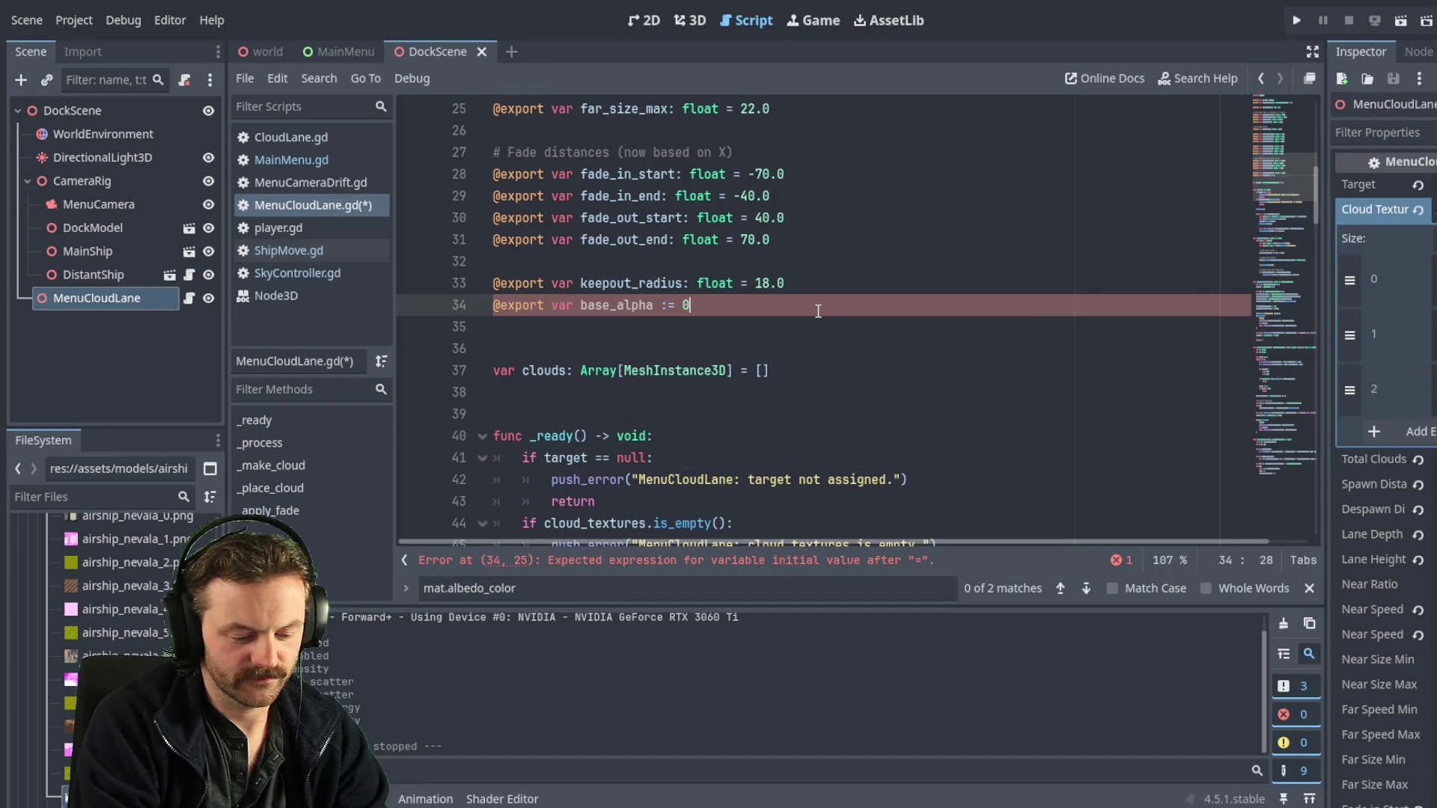
text(.3)
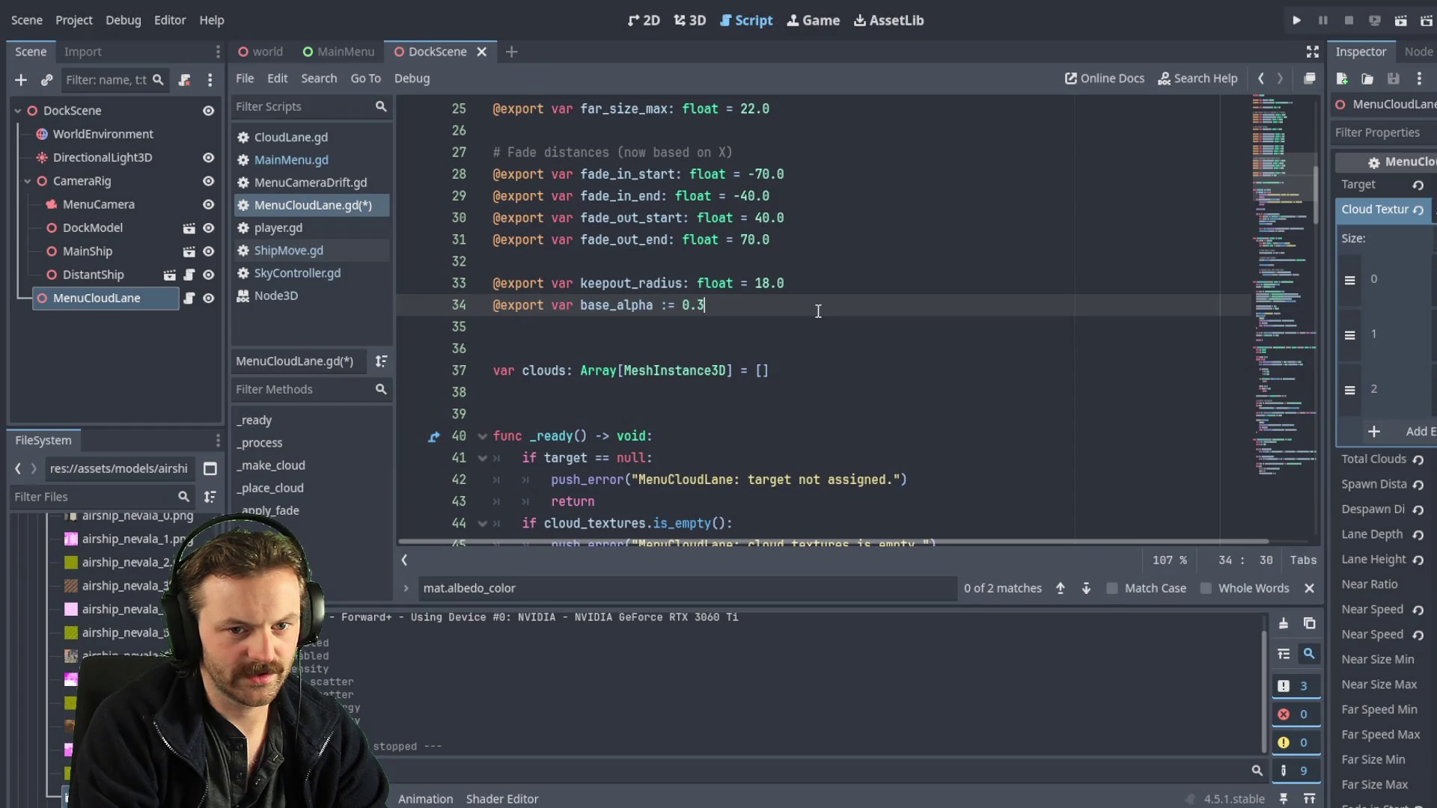
click(689, 326)
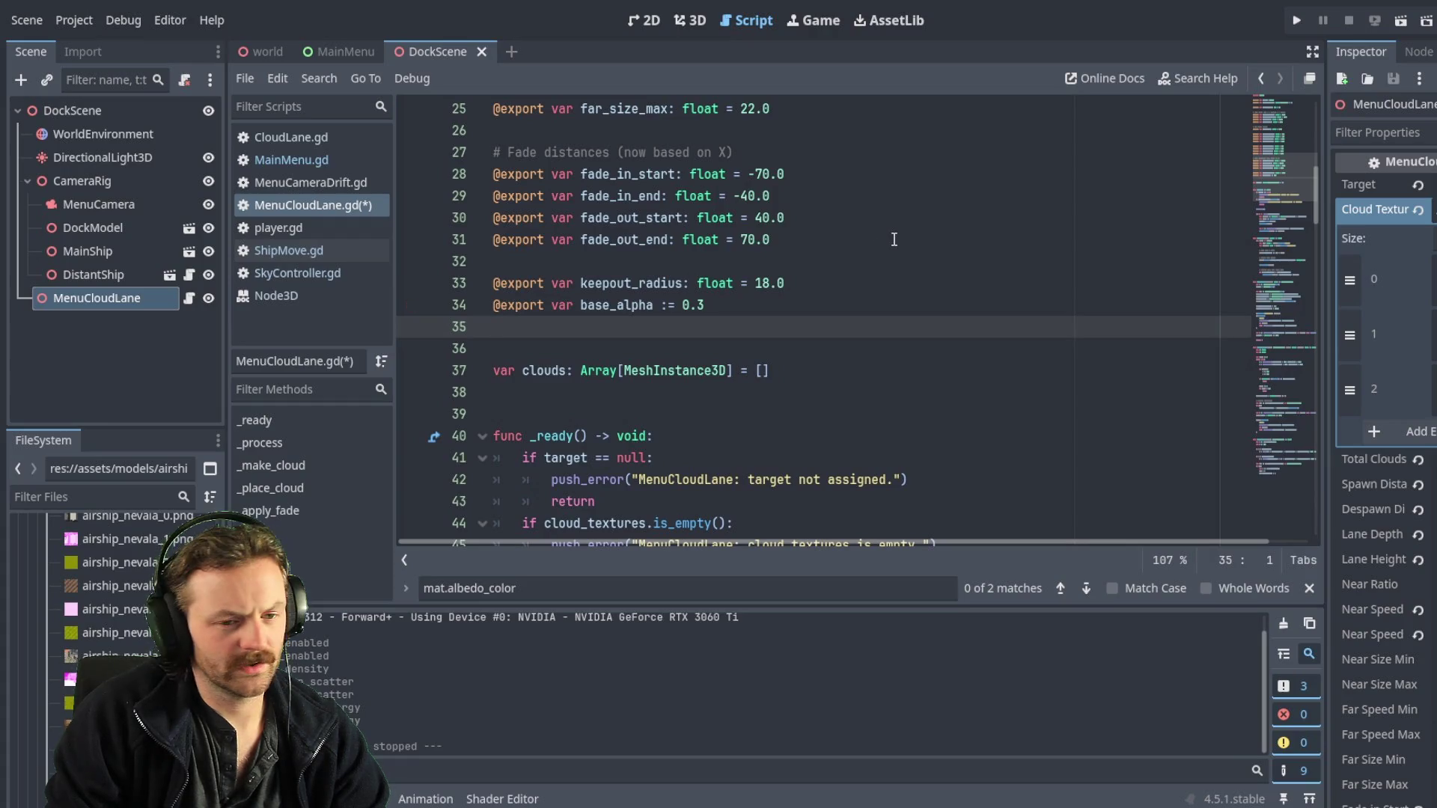
- Search the script for 'c.a' to reach line 156 in _apply_fade
scroll(826, 355, down, 15)
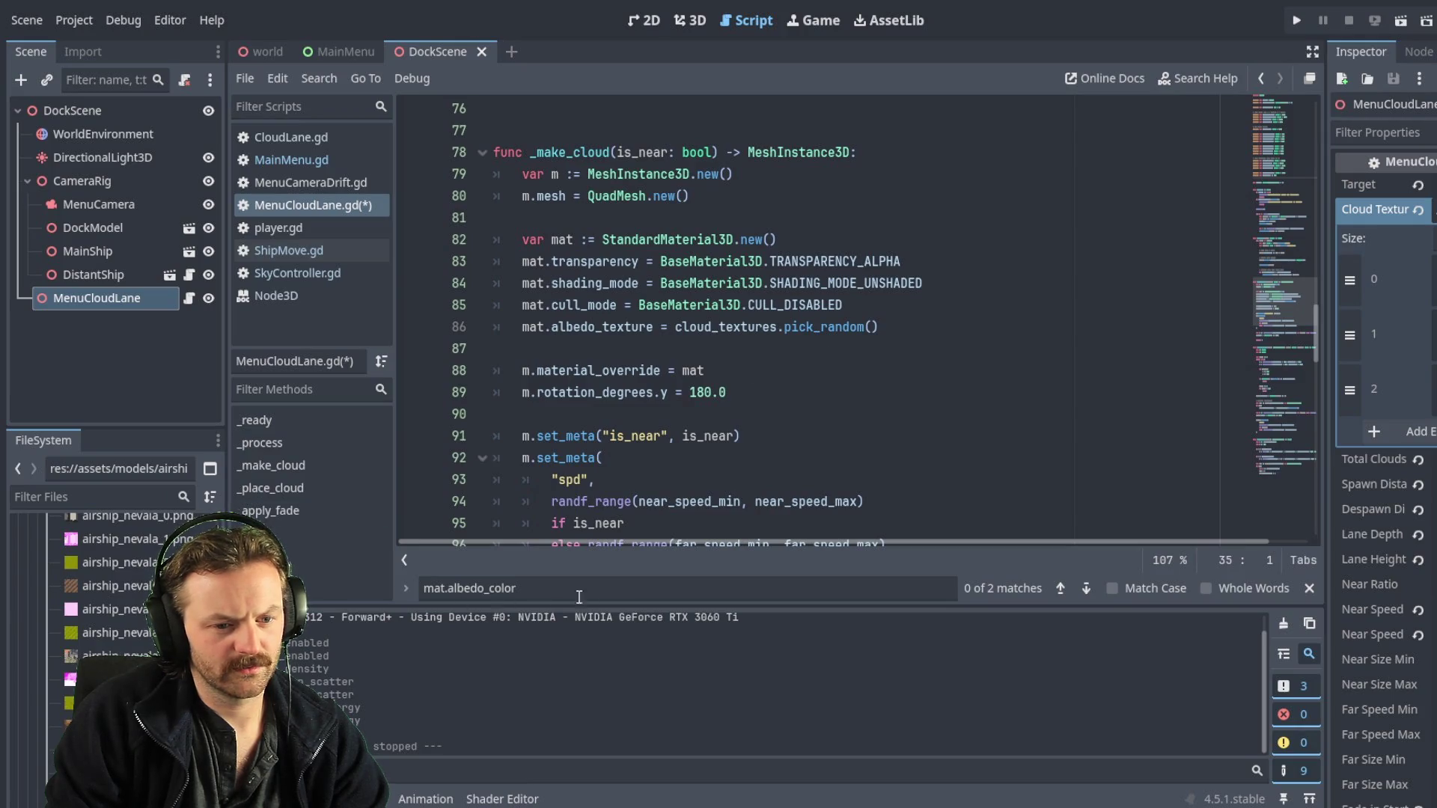
key(ctrl+f)
text(c.a)
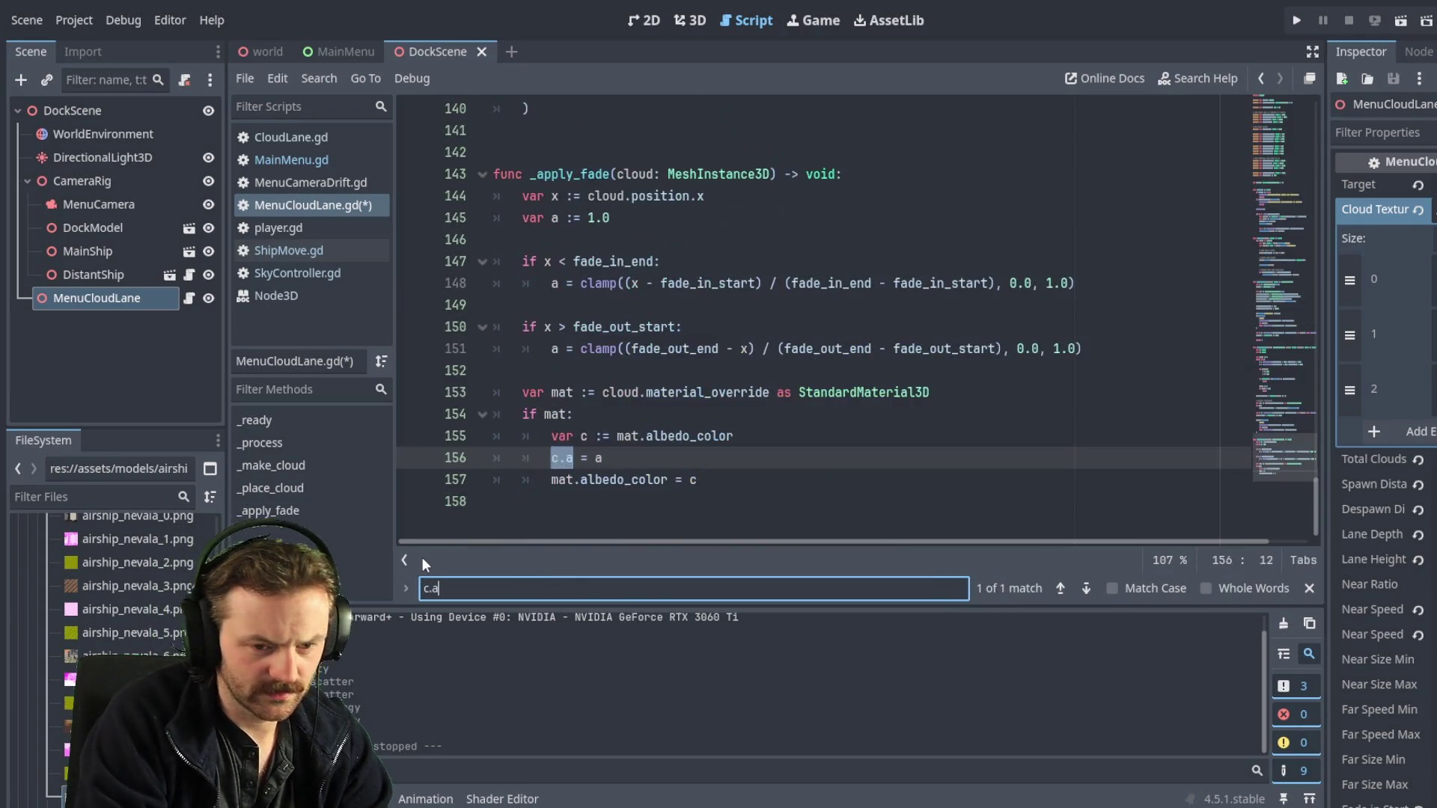
- Change line 156 to 'c.a = a * base_alpha' and save MenuCloudLane.gd
click(679, 465)
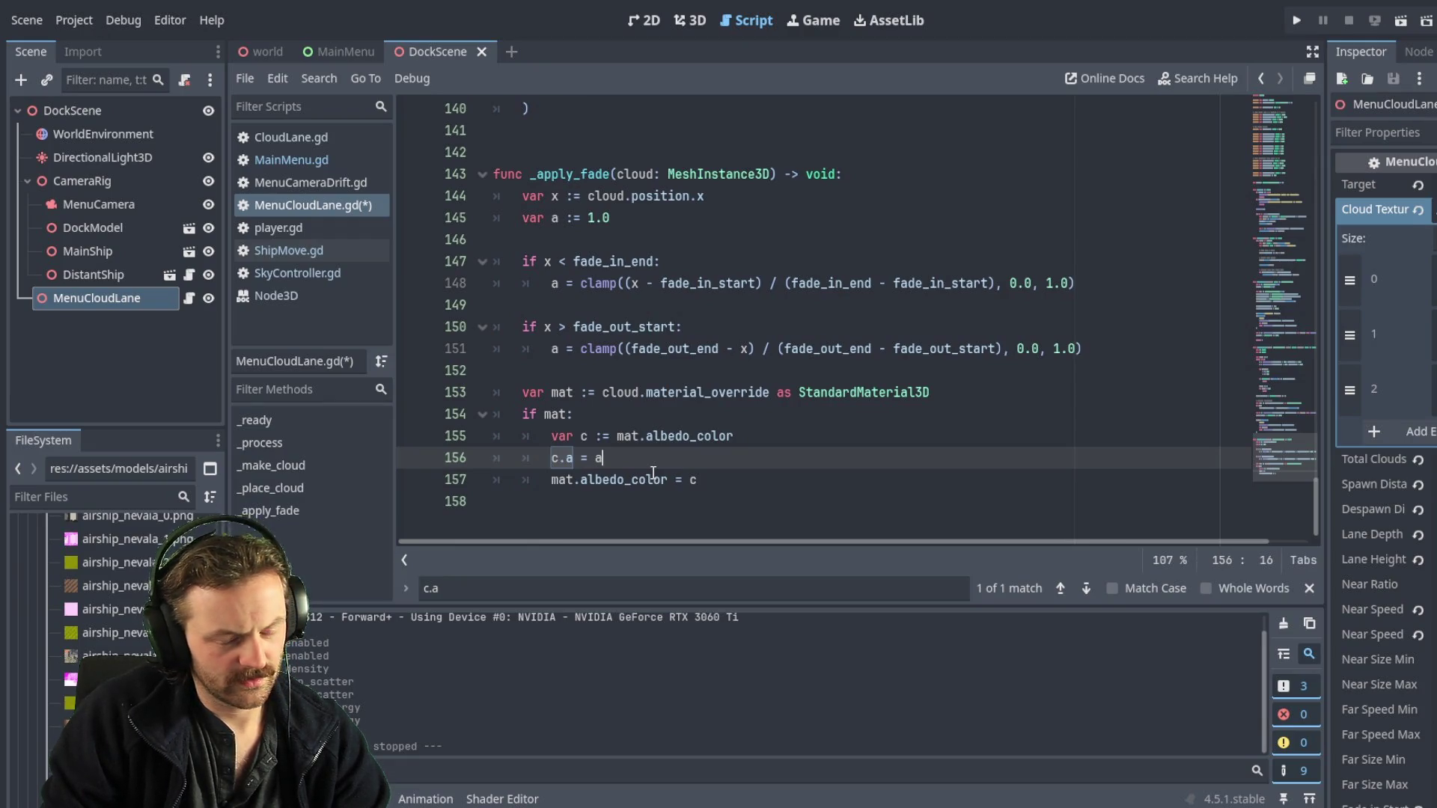
text(*)
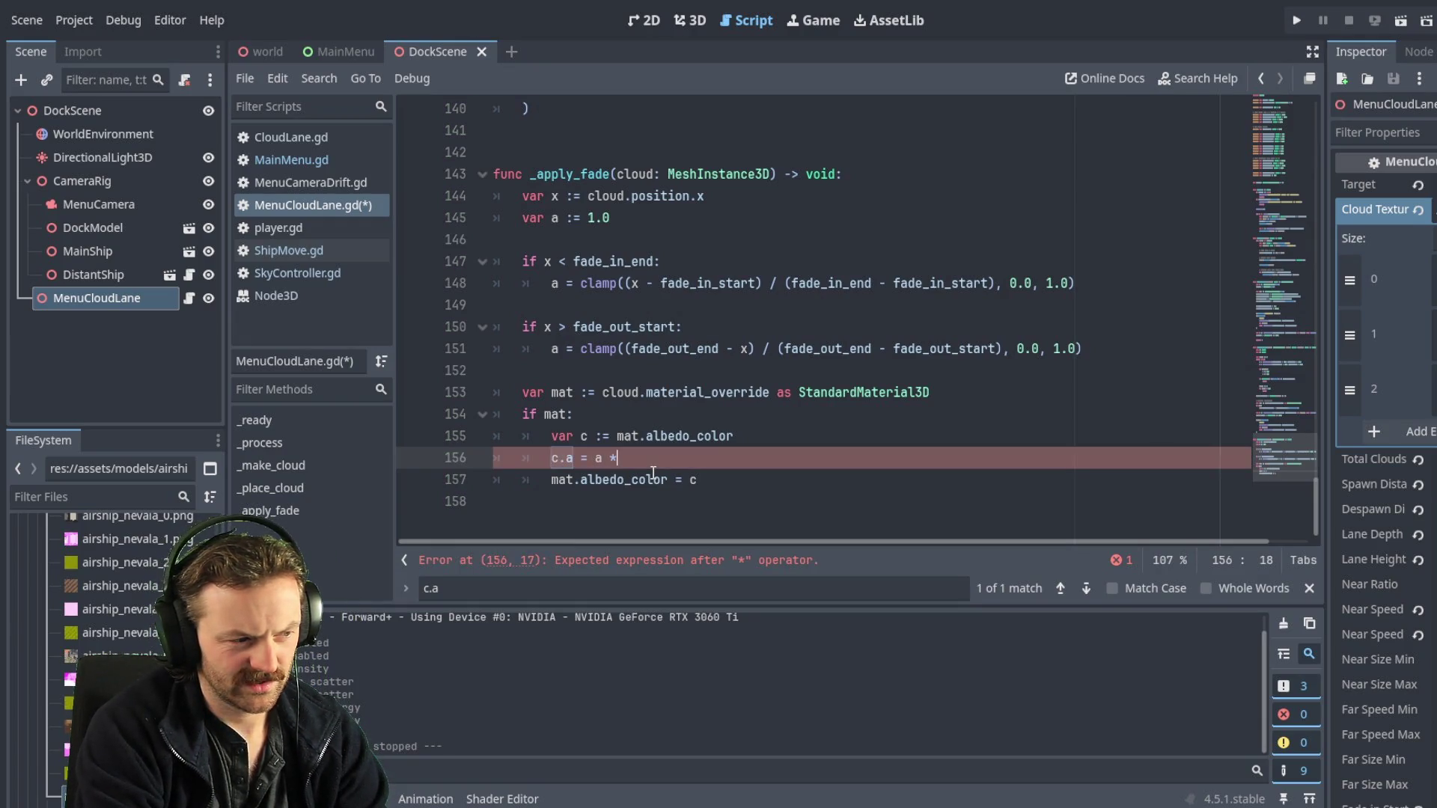
text(base_alpha)
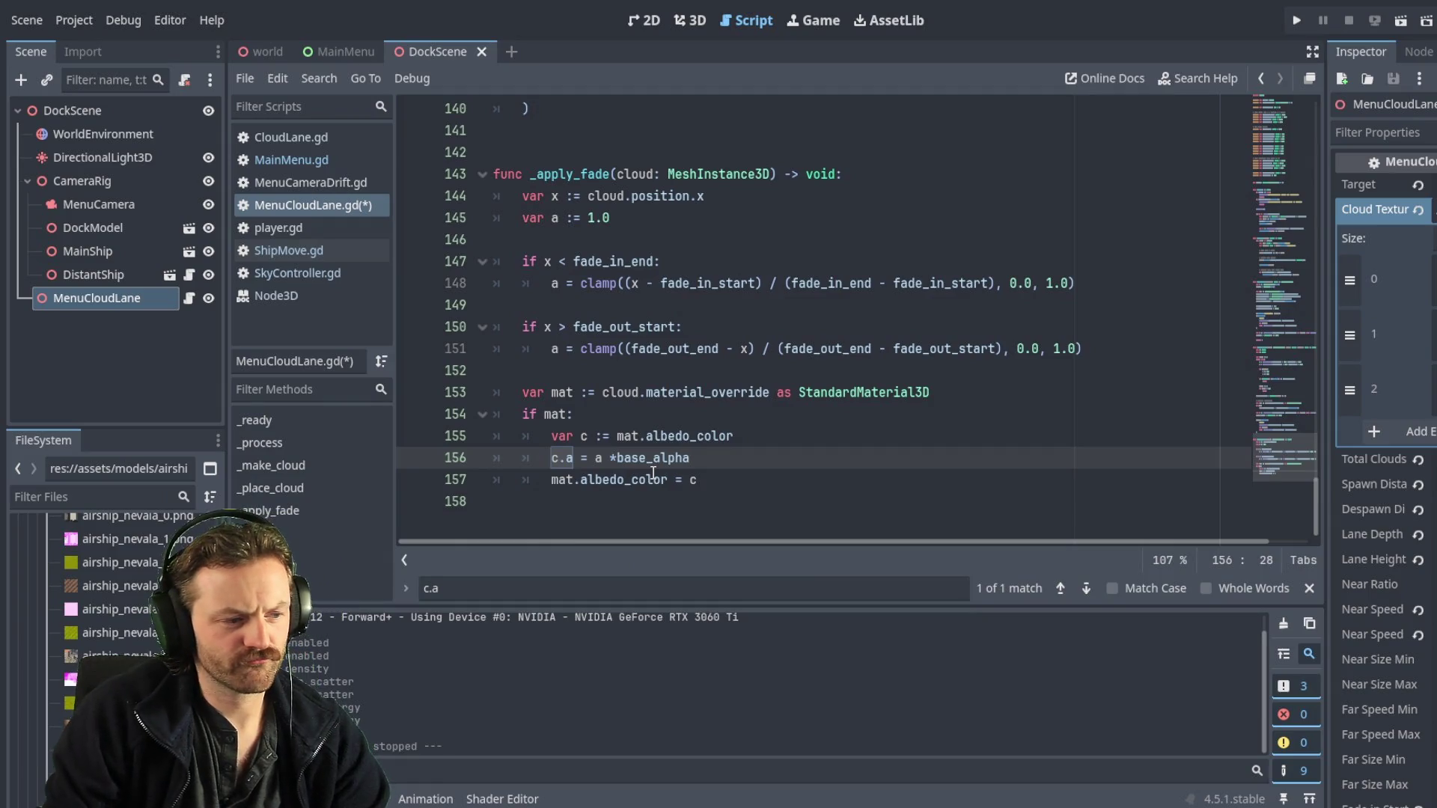
click(617, 458)
click(737, 448)
click(721, 460)
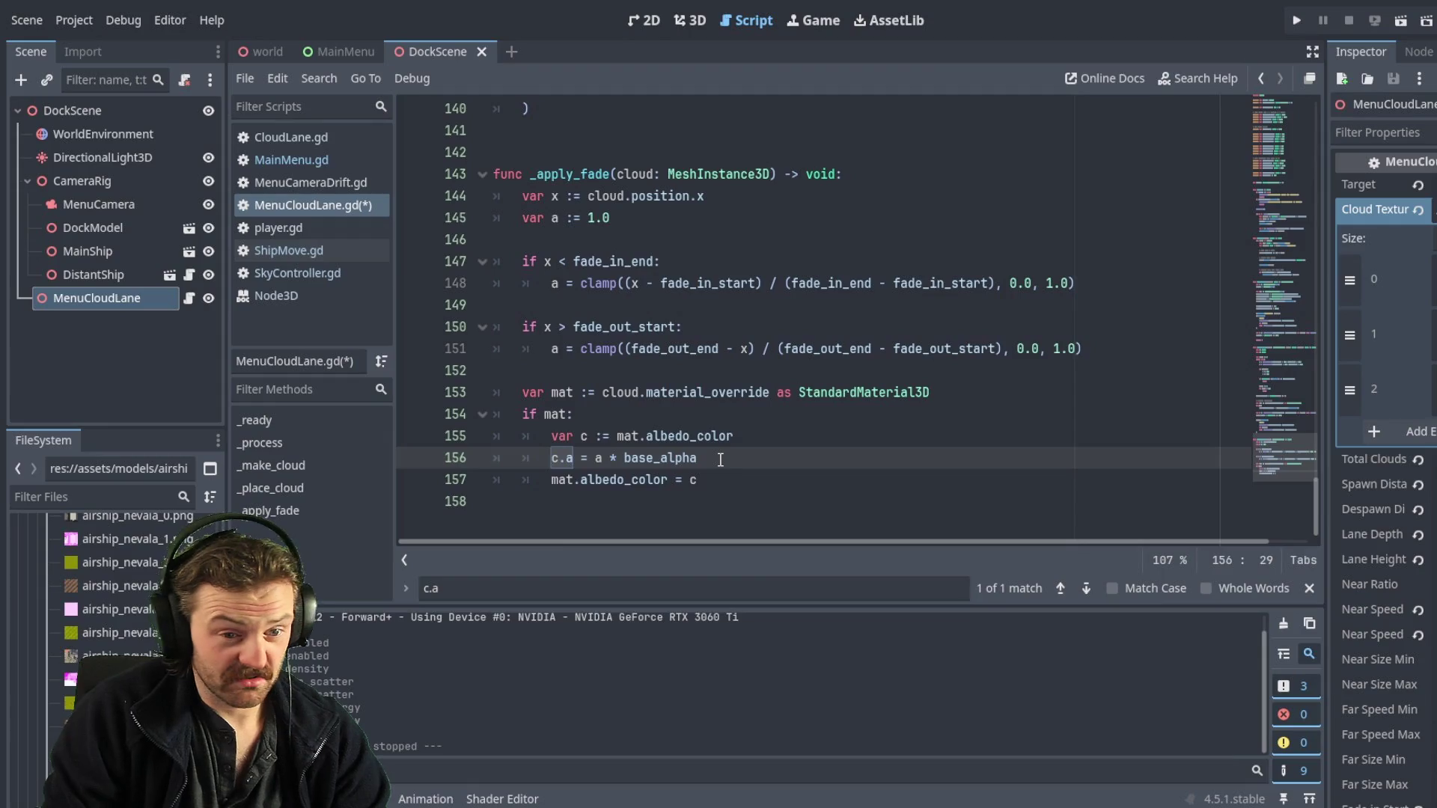
key(ctrl+s)
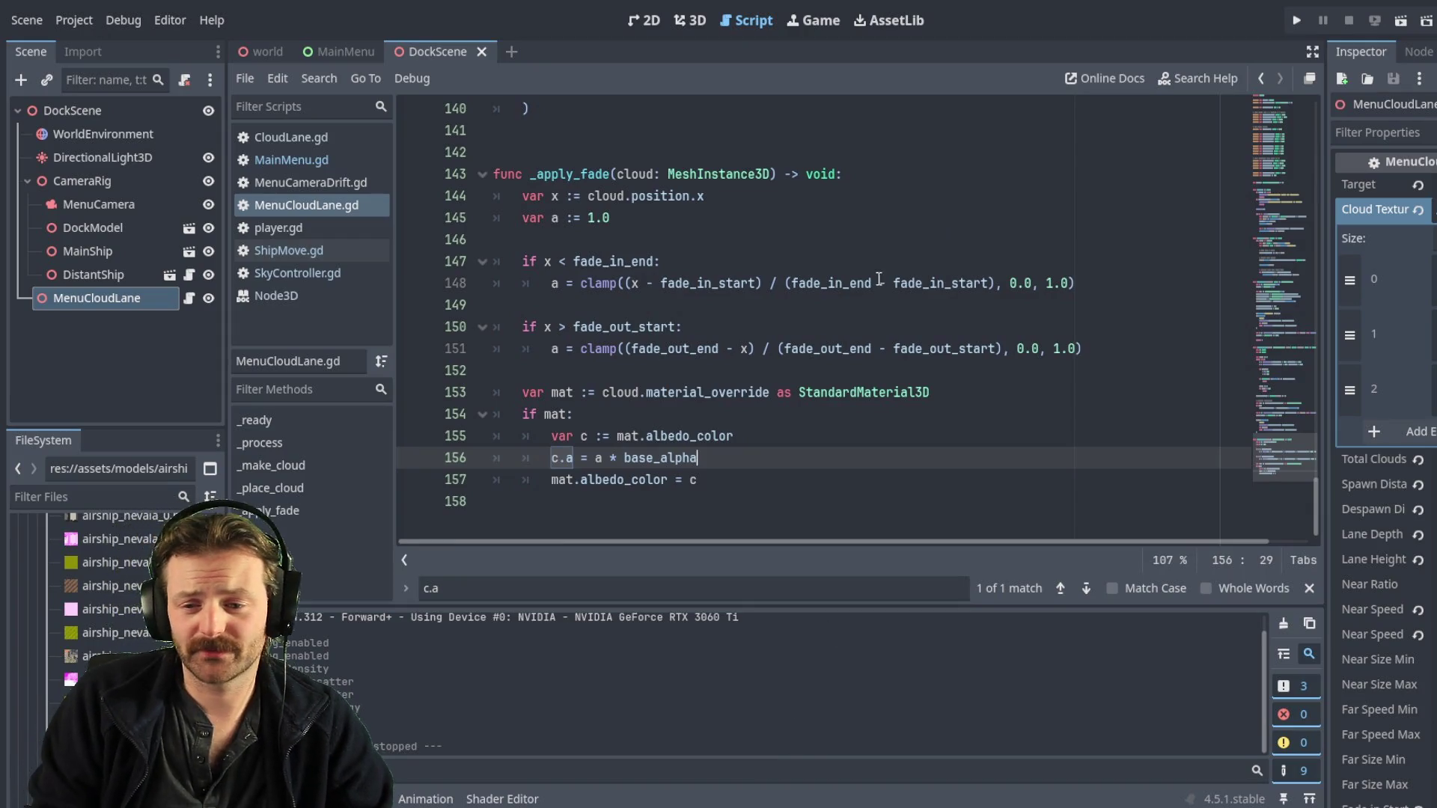
- Check the base_alpha edit near the top, then switch to the 3D view of DockScene
scroll(707, 389, up, 1)
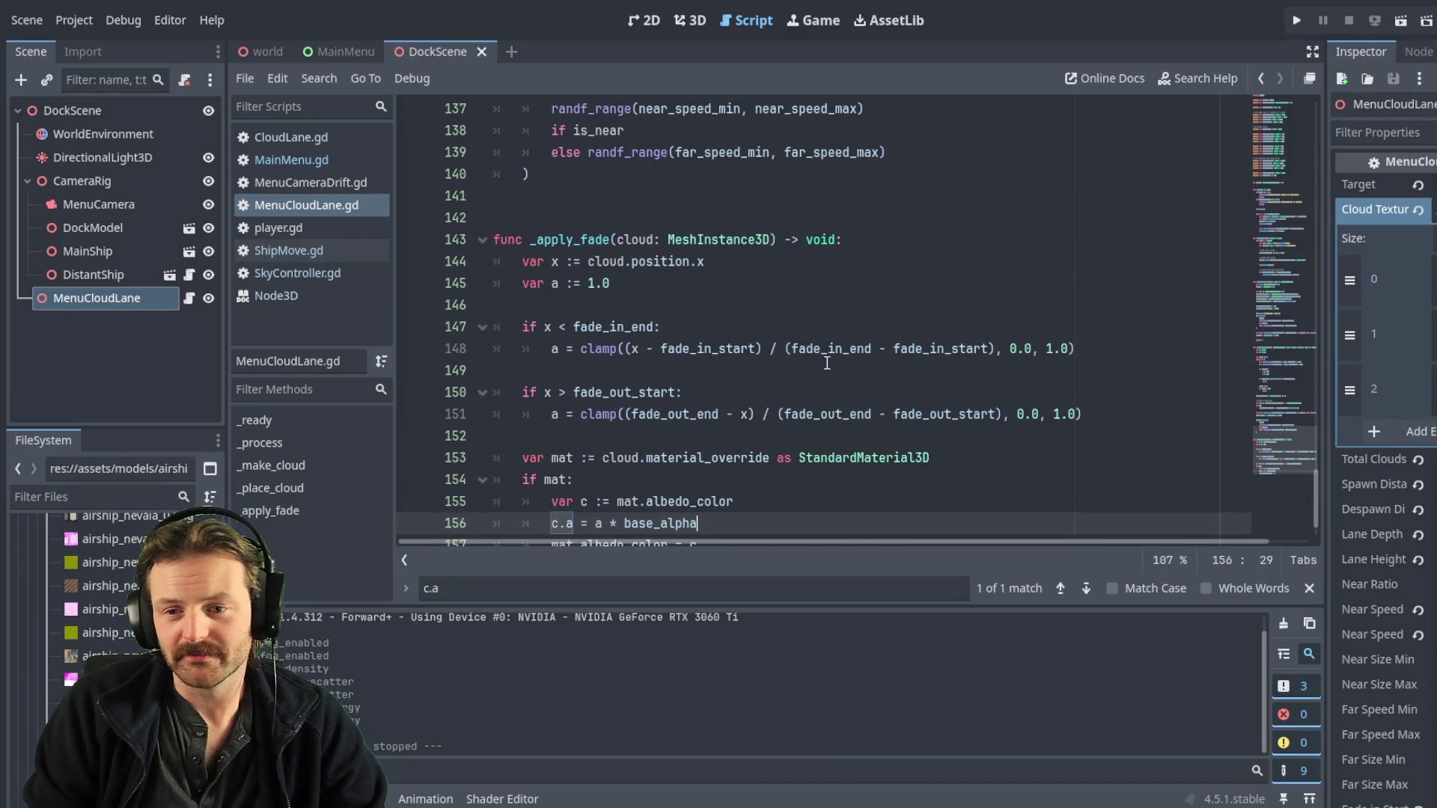
scroll(674, 353, up, 2)
scroll(674, 353, up, 15)
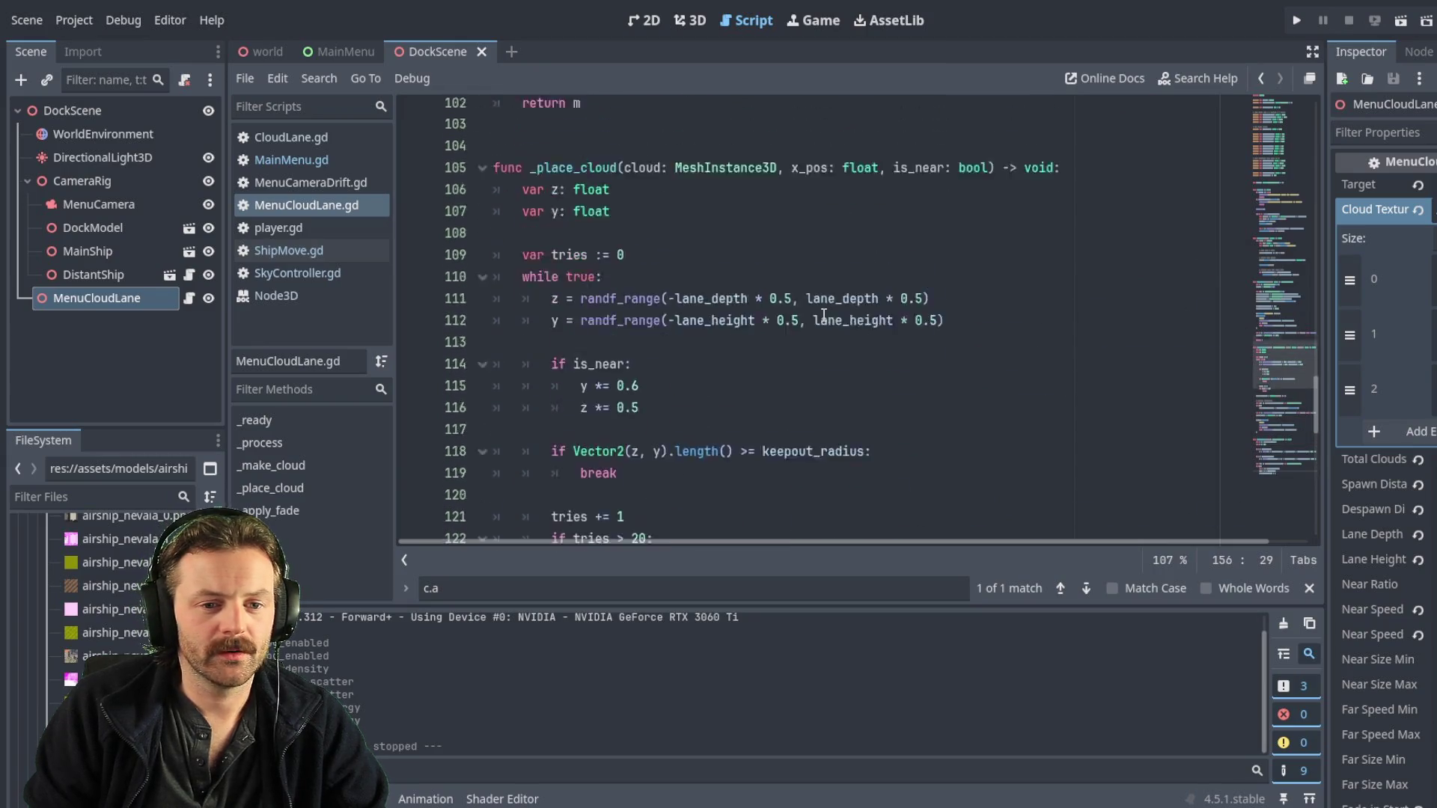
scroll(812, 395, up, 20)
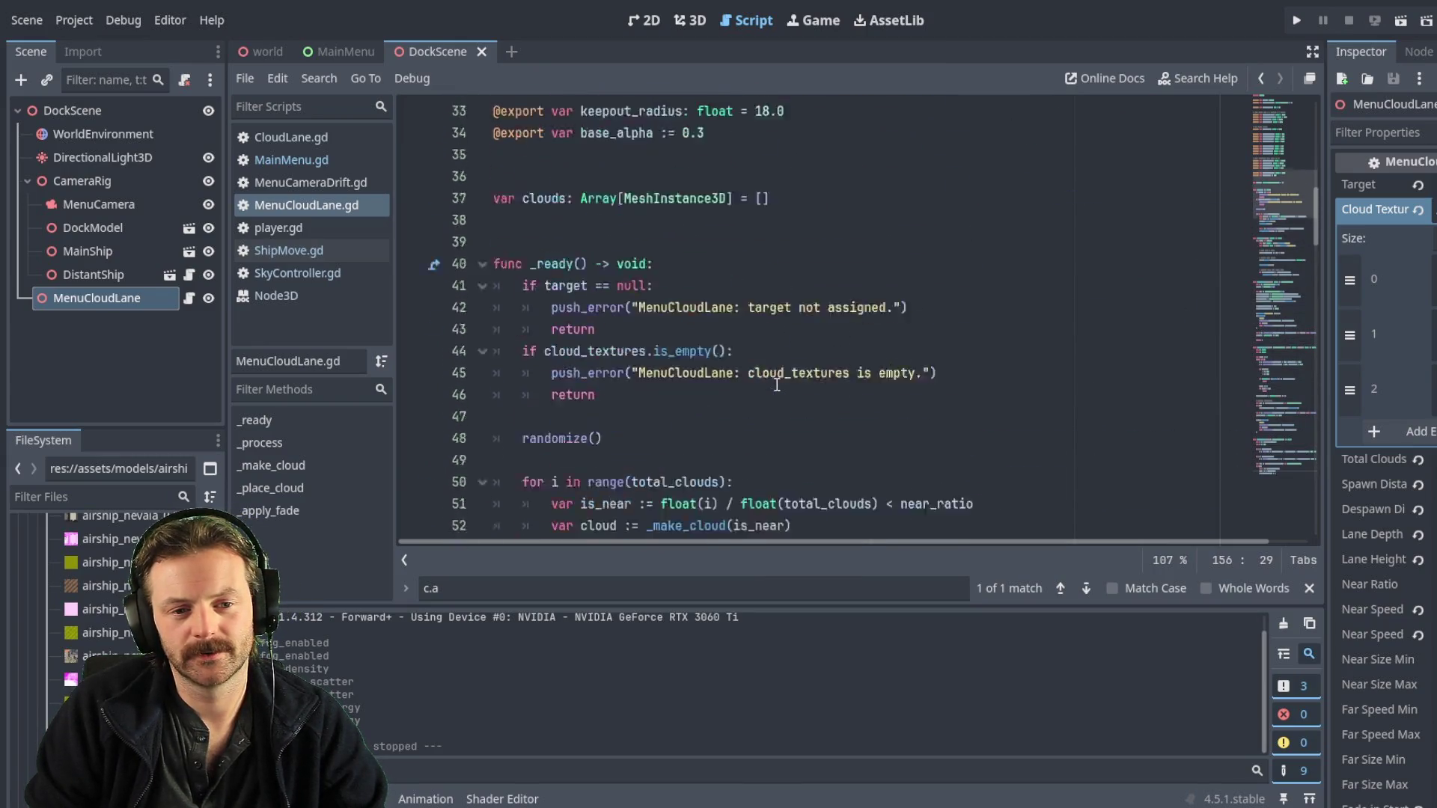
scroll(780, 385, up, 4)
scroll(785, 396, down, 8)
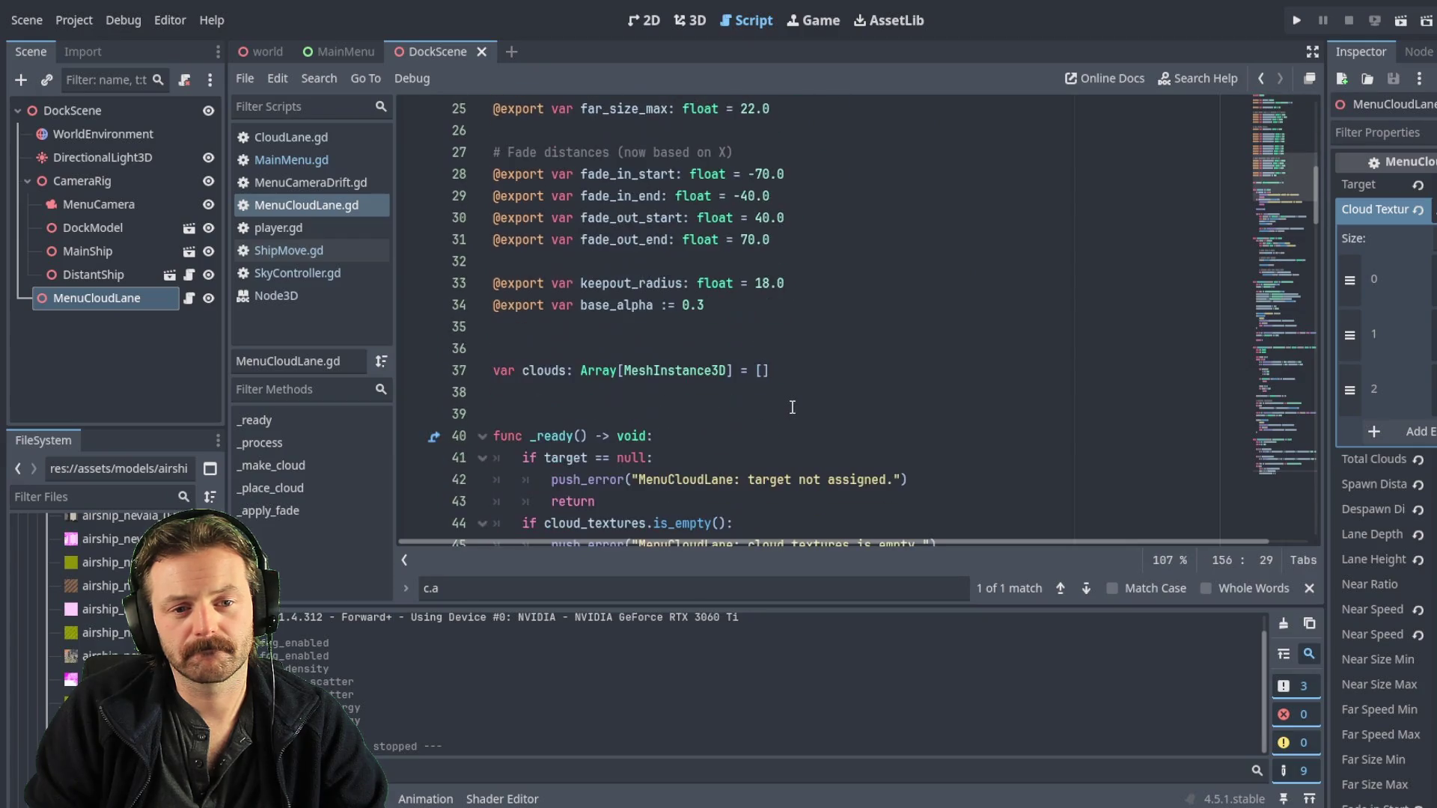
scroll(792, 408, down, 1)
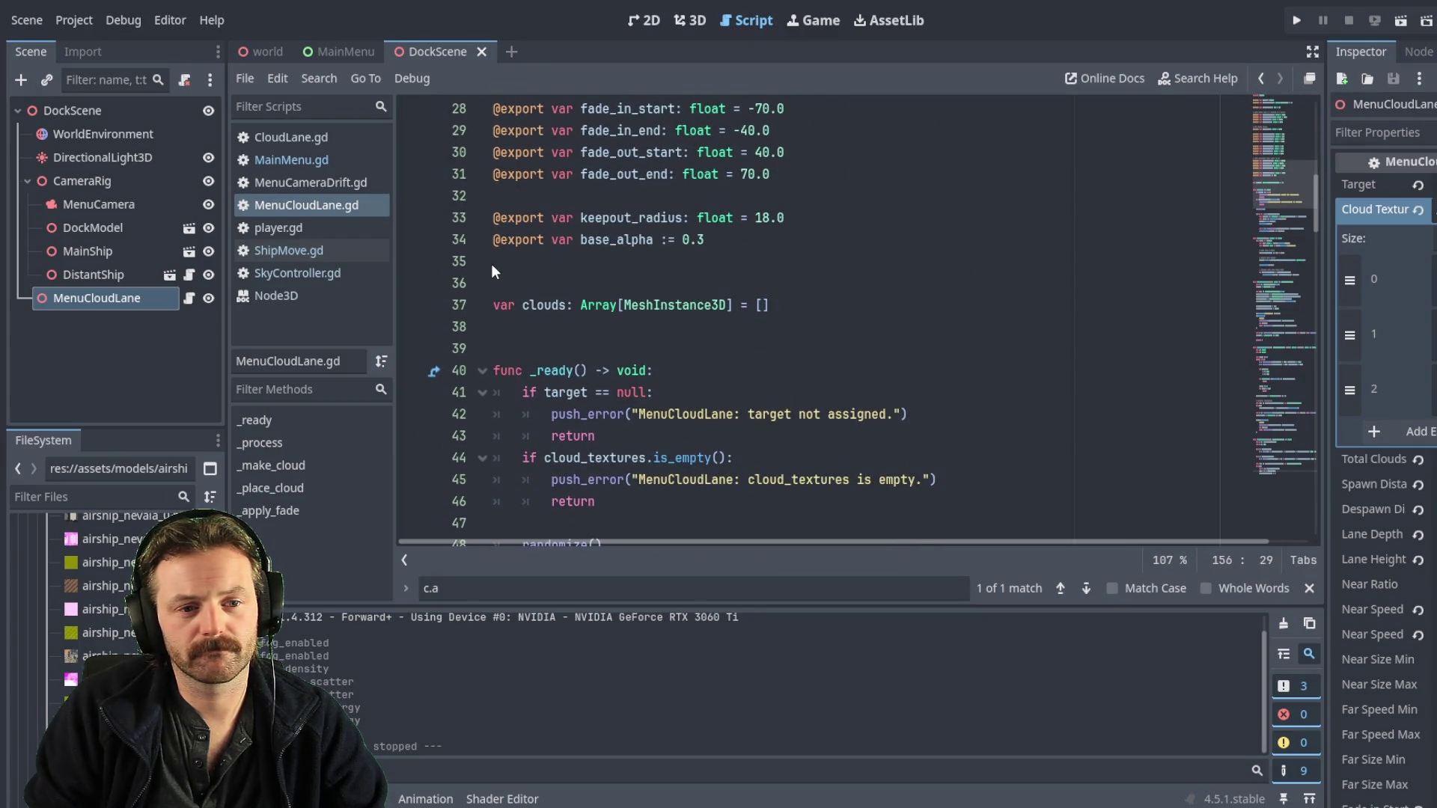
click(505, 281)
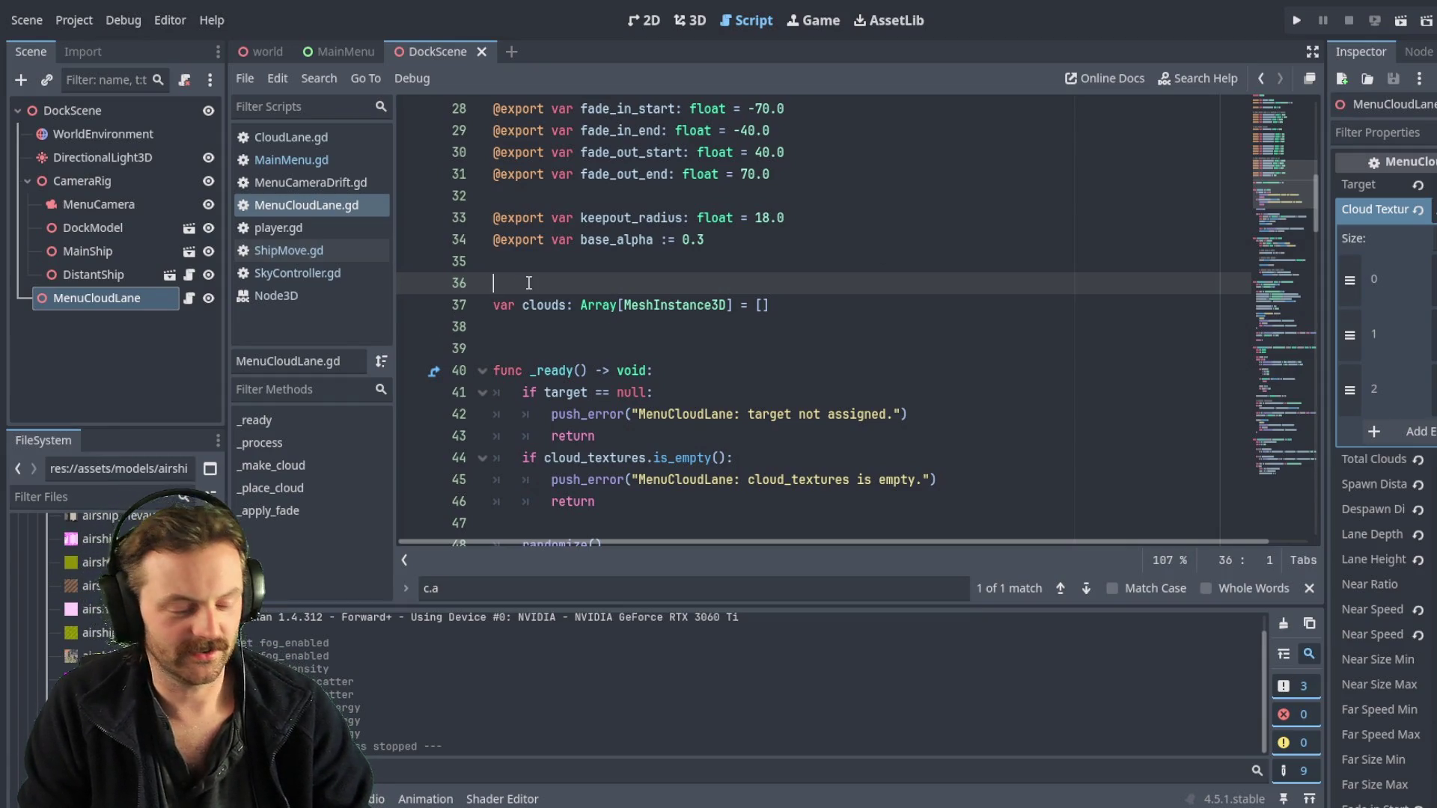
click(690, 20)
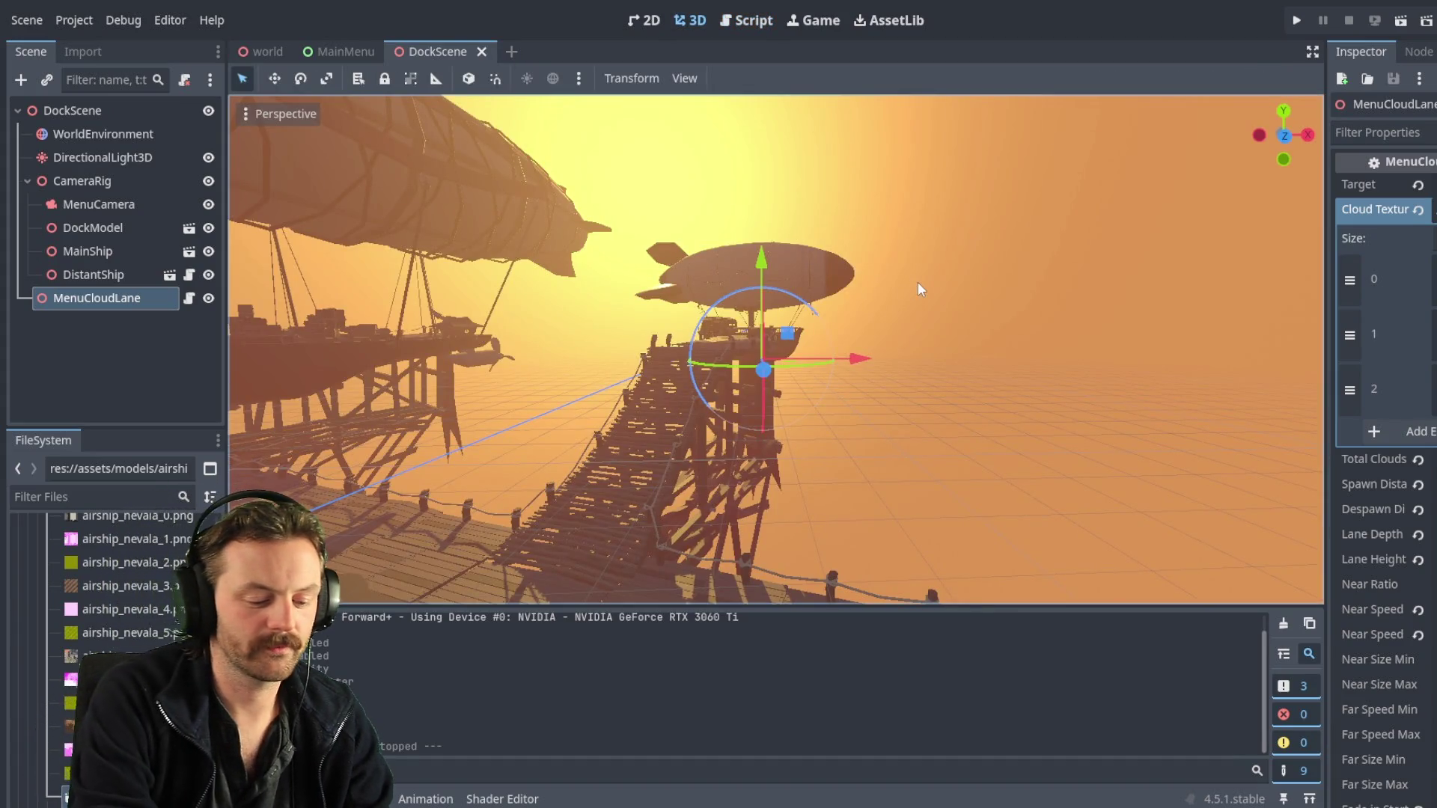
- Run DockScene with F6 to watch the translucent clouds drift past the airships
key(F6)
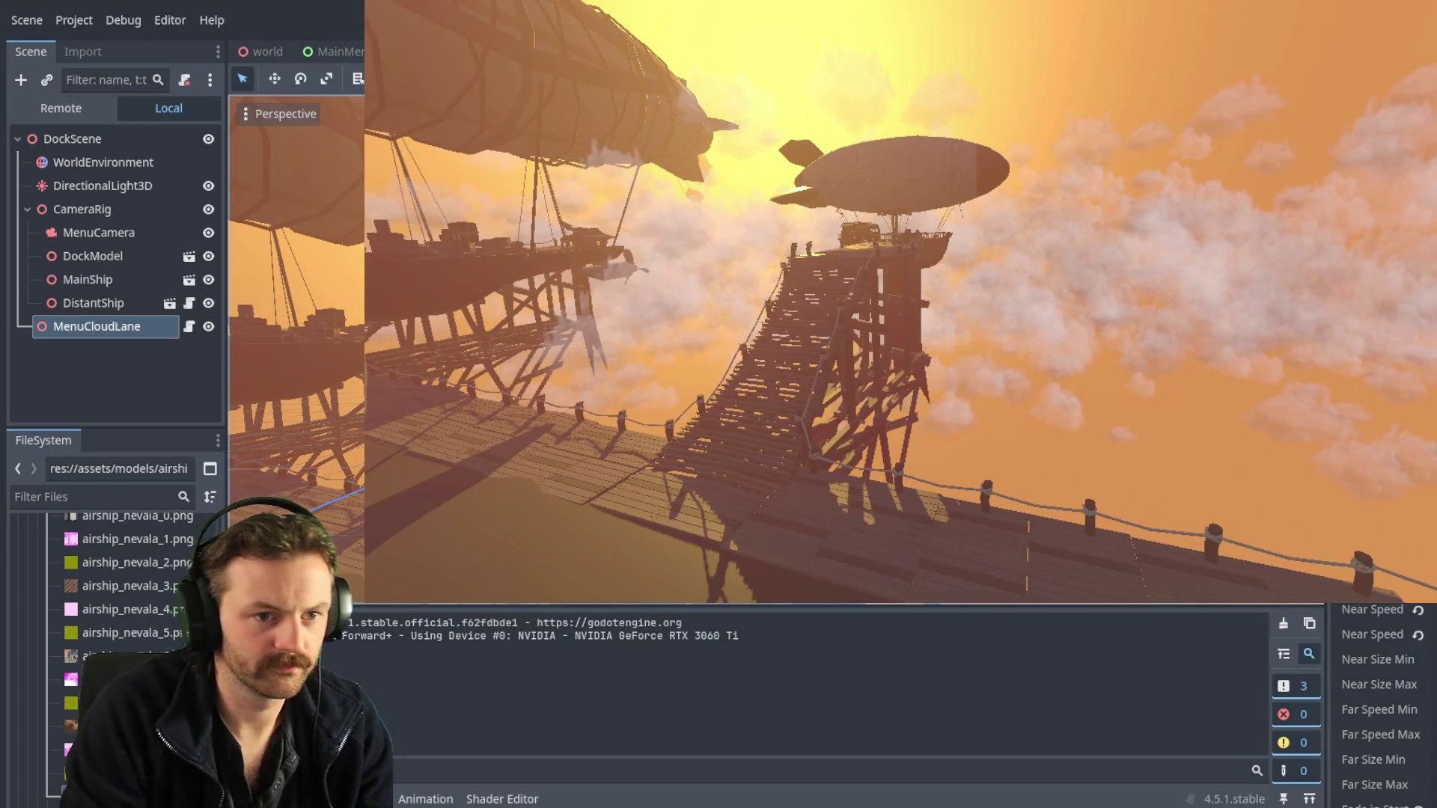
- Switch to the MainMenu scene tab and scroll down its scene tree
click(349, 52)
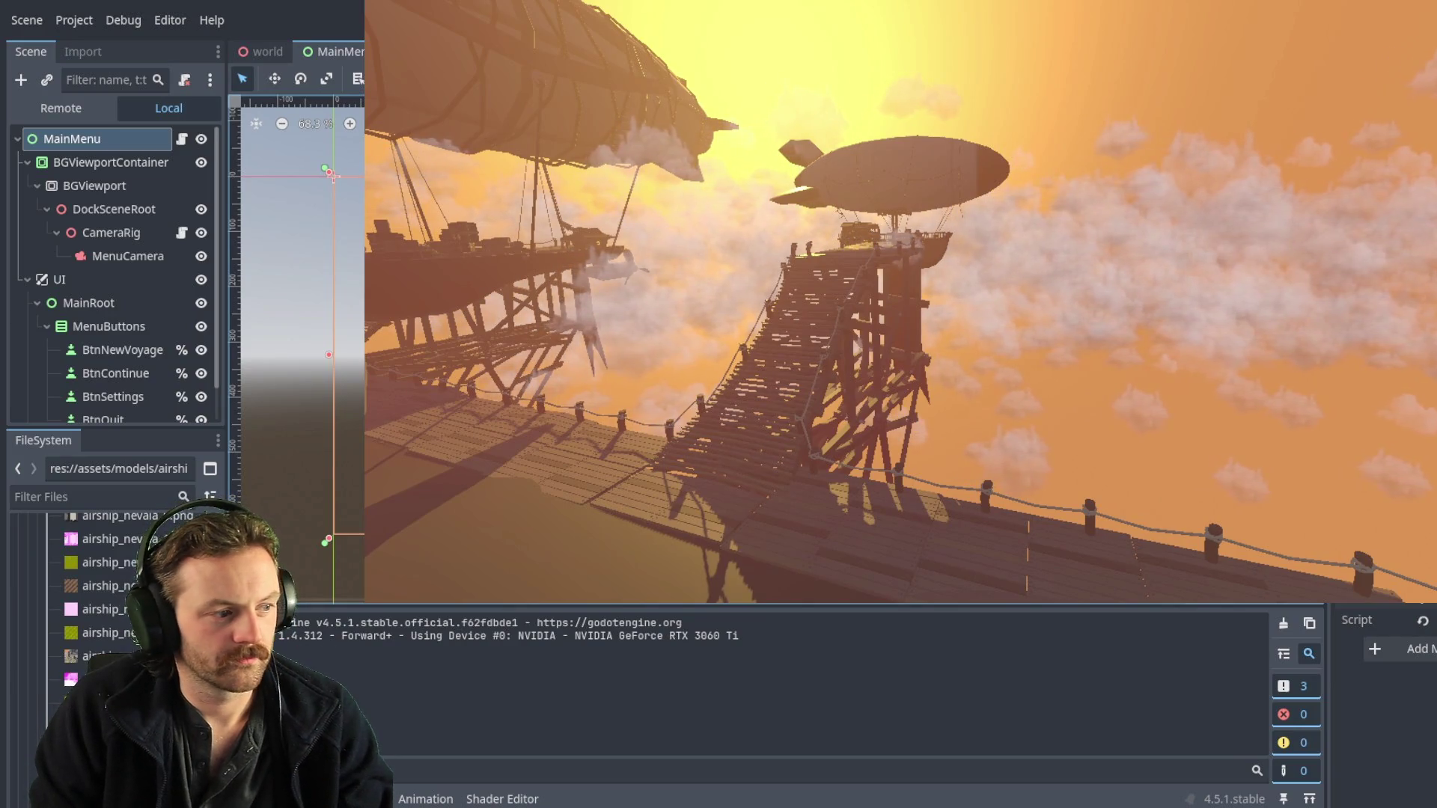
scroll(112, 242, down, 1)
key(Home)
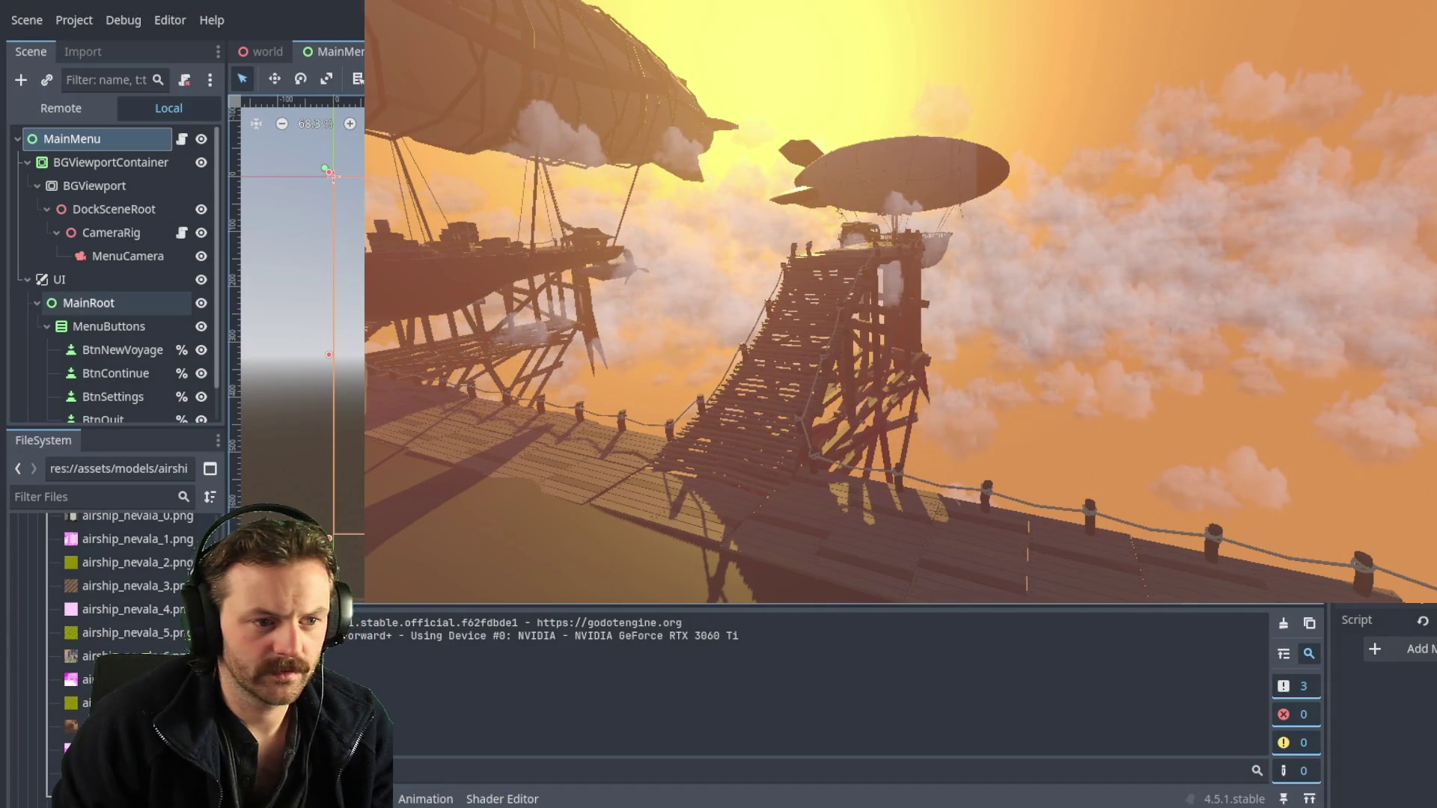
- Delete the CameraRig node and its MenuCamera from the MainMenu tree, then select DockSceneRoot
scroll(112, 277, down, 1)
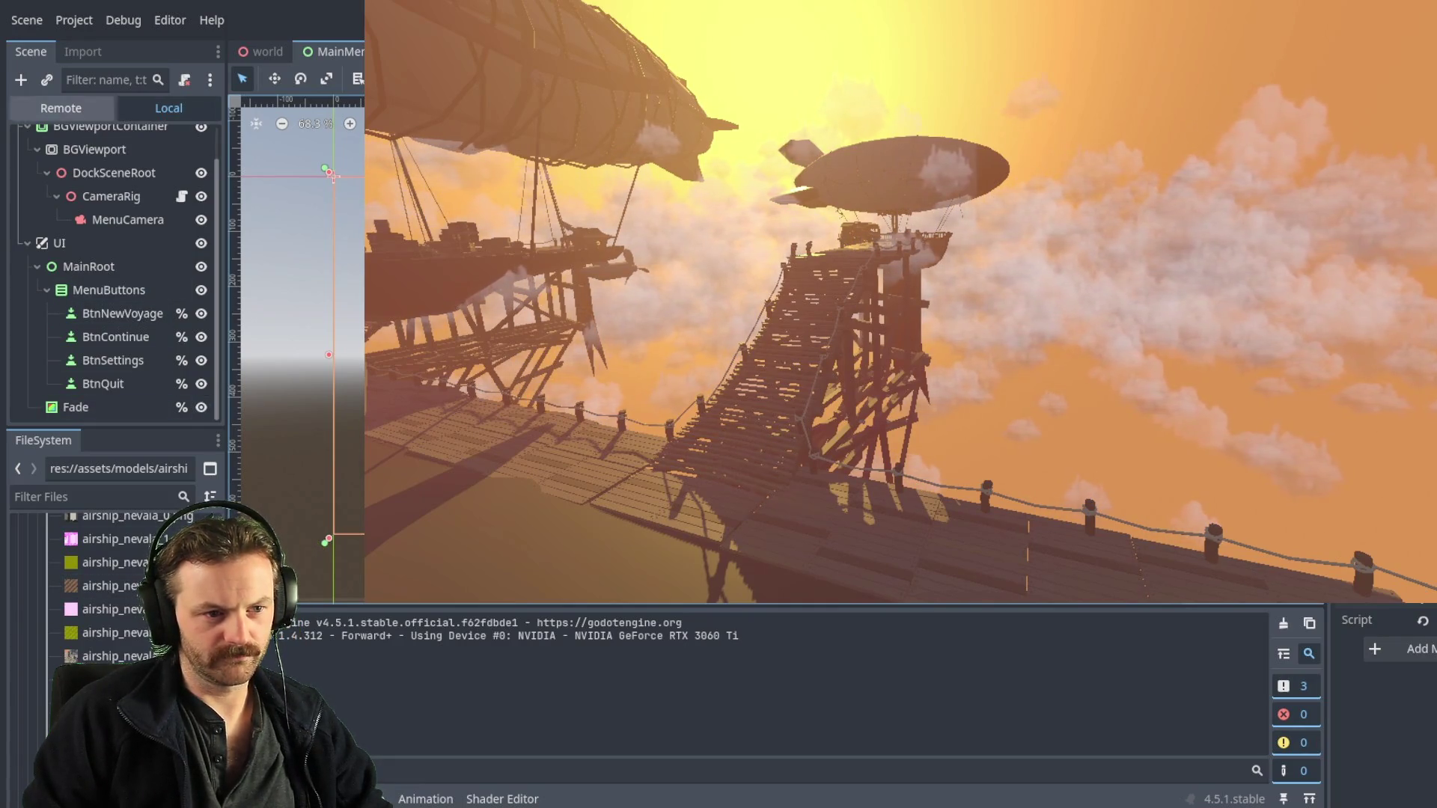
click(118, 199)
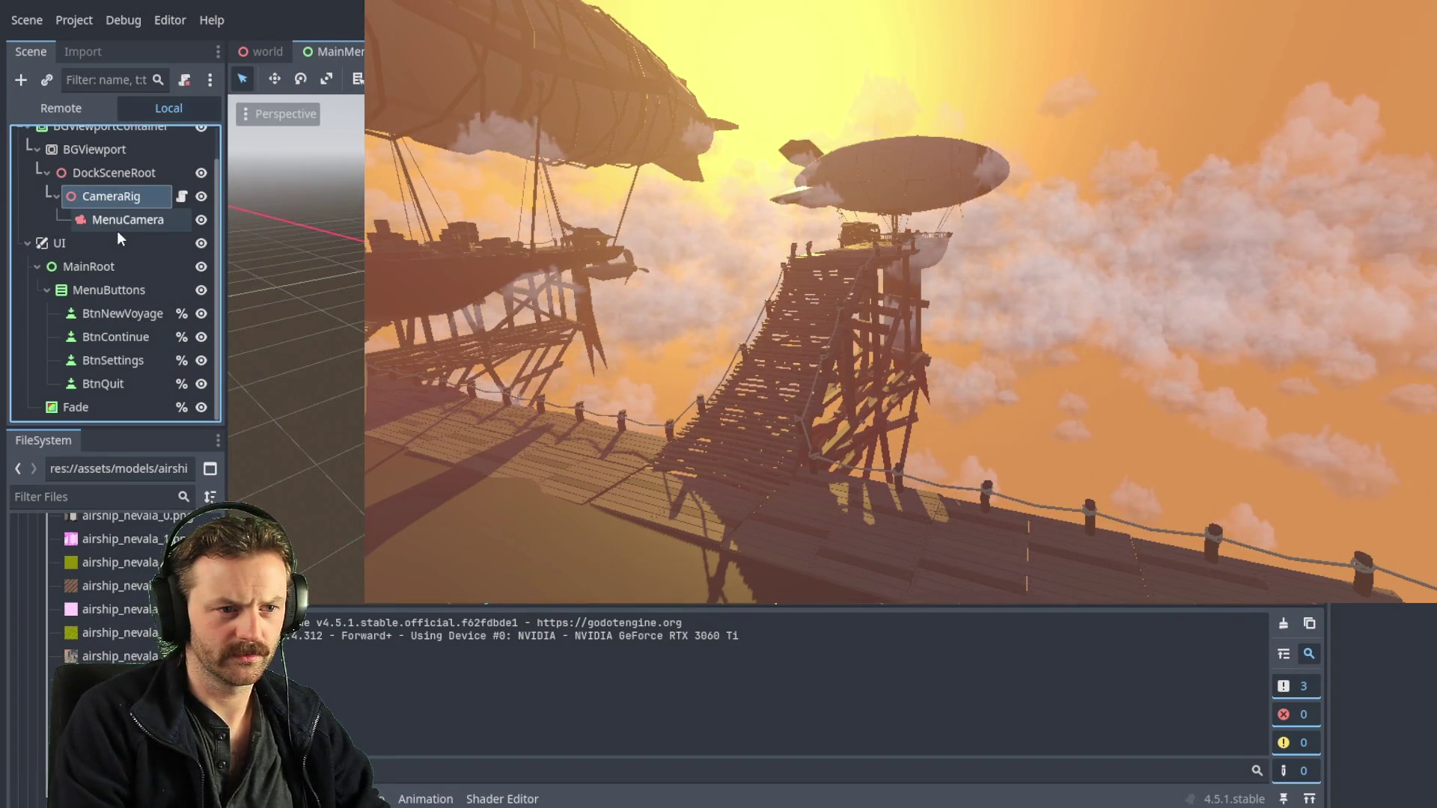
key(Delete)
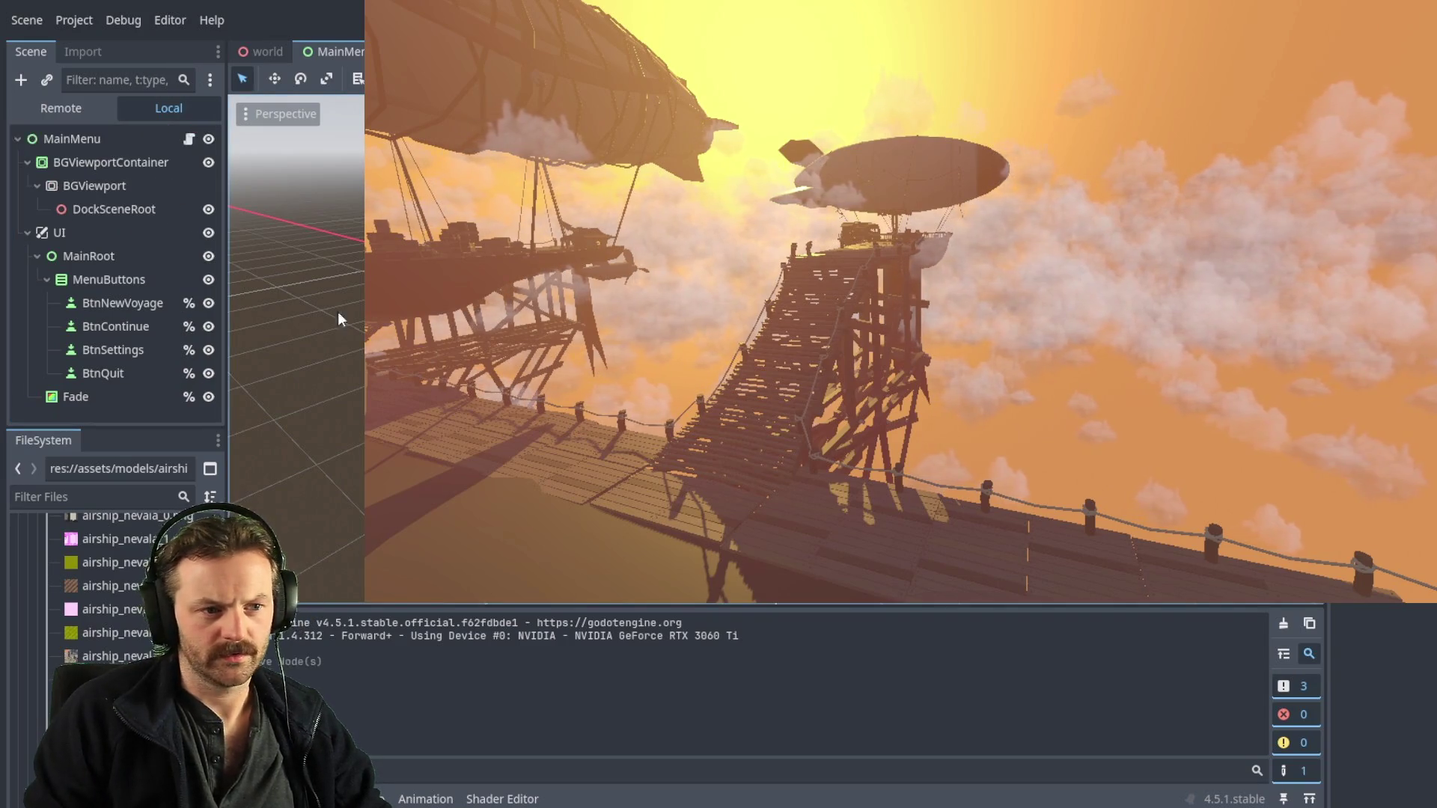
click(106, 215)
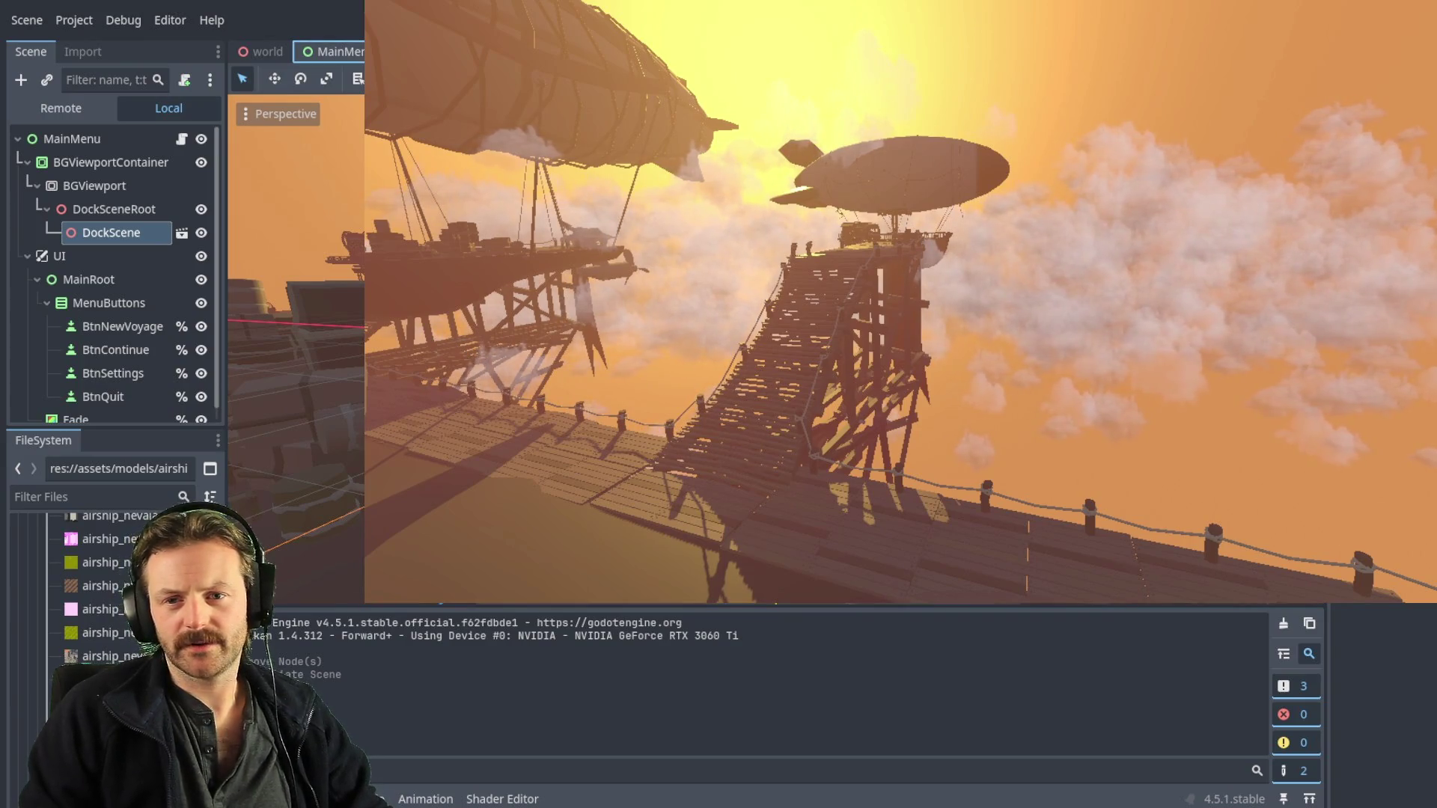
- Save the MainMenu scene and run the project to preview the menu
key(F5)
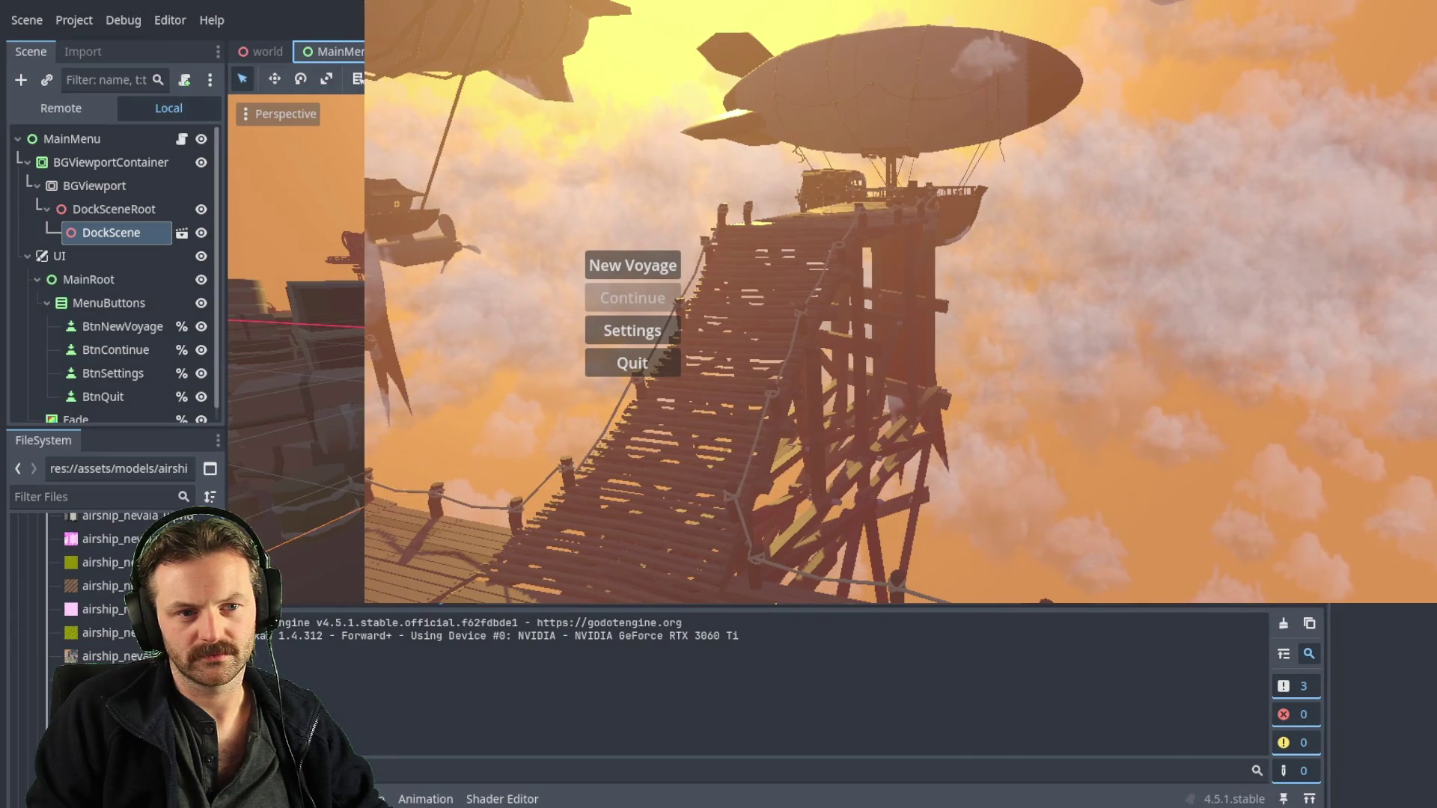
- Switch to the DockScene scene and select CameraRig, then its MenuCamera, to inspect the camera
key(ctrl+Tab)
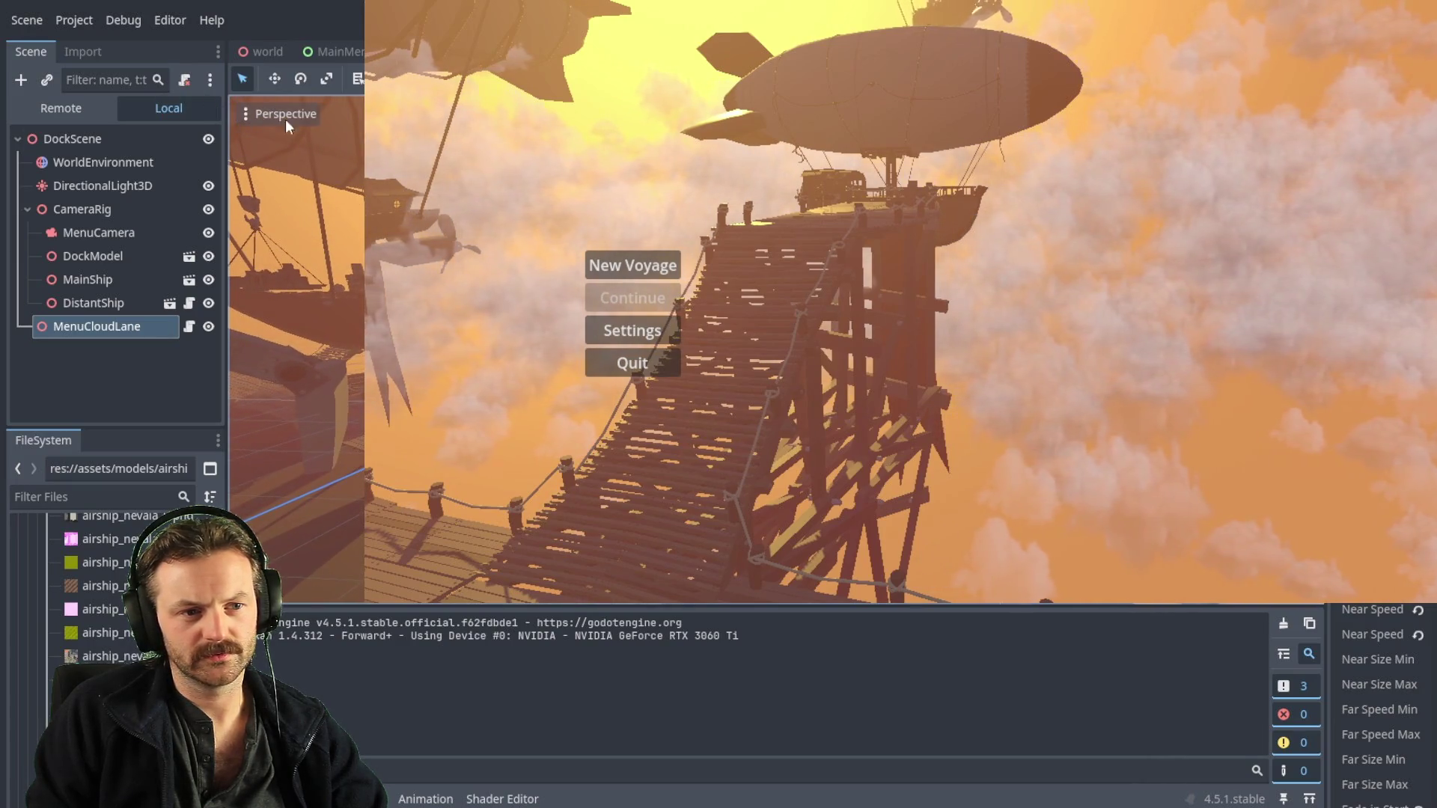
click(101, 211)
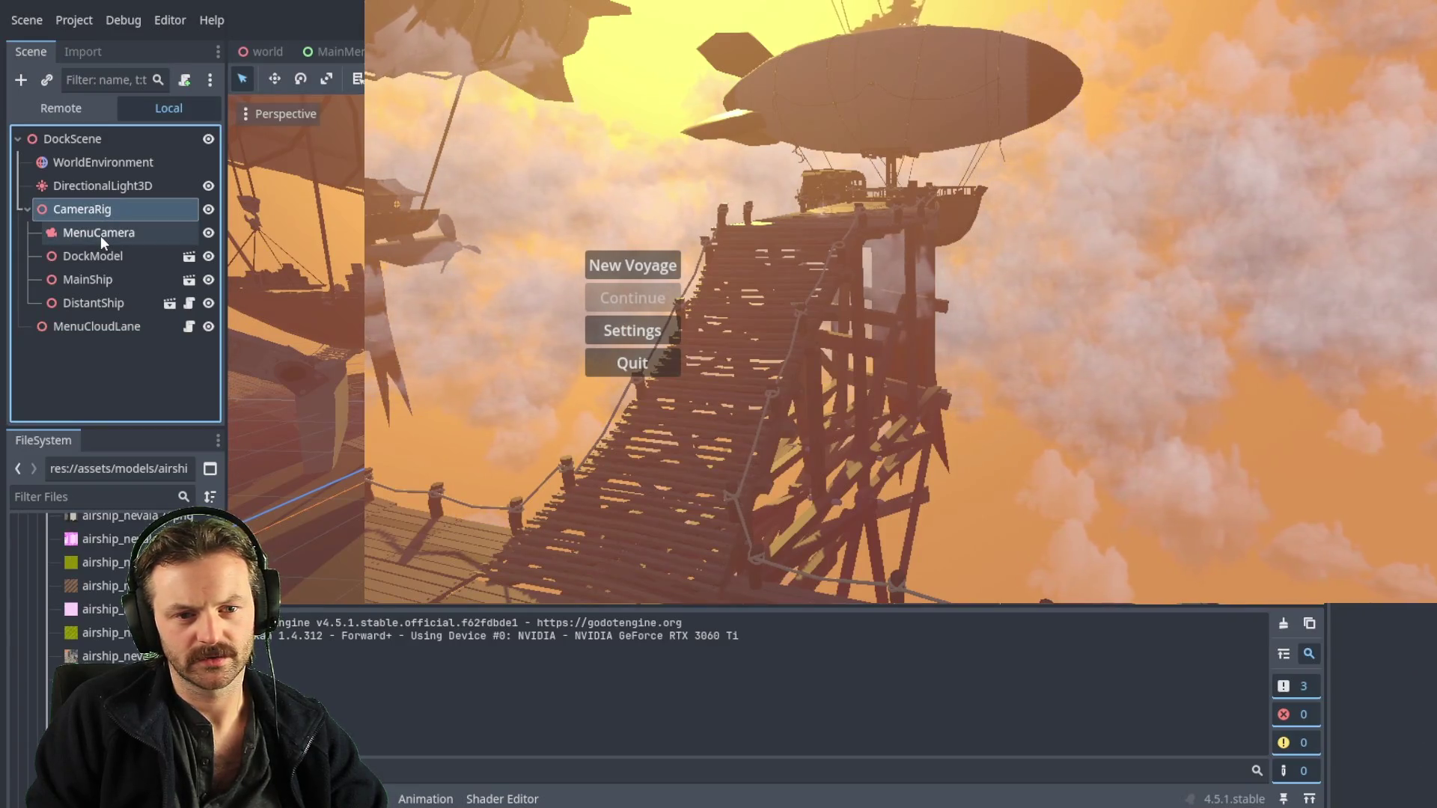
click(96, 232)
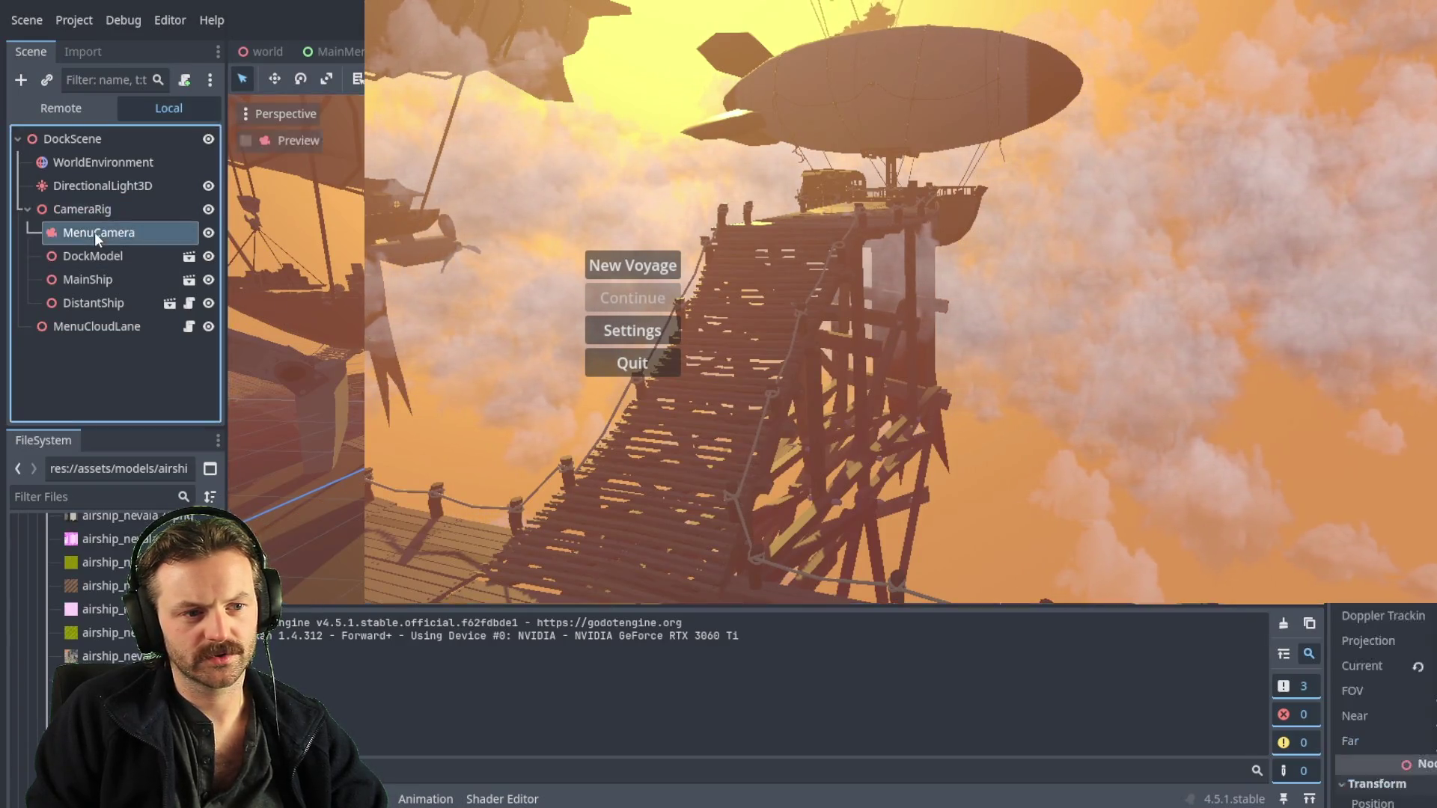
click(246, 140)
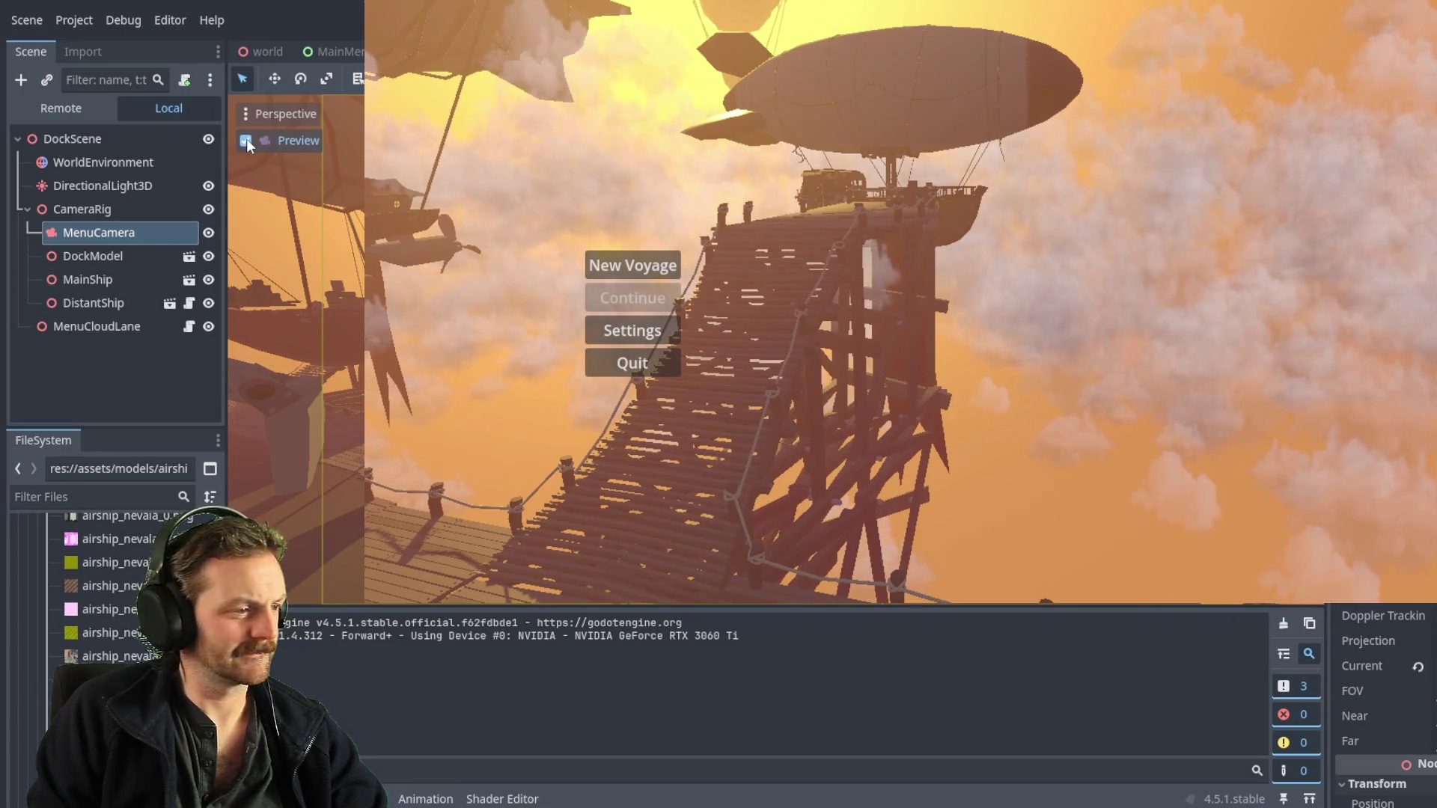
click(246, 141)
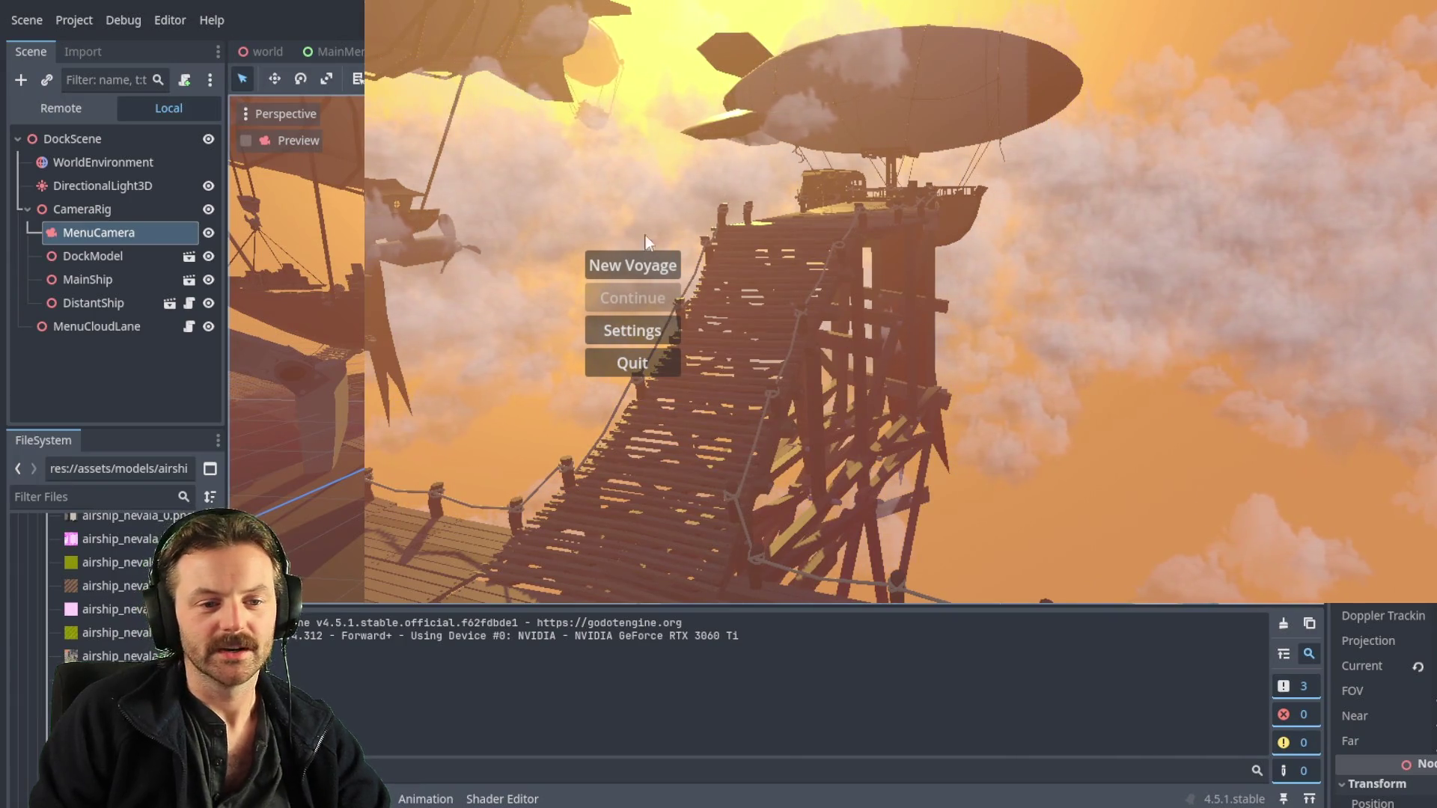
click(630, 271)
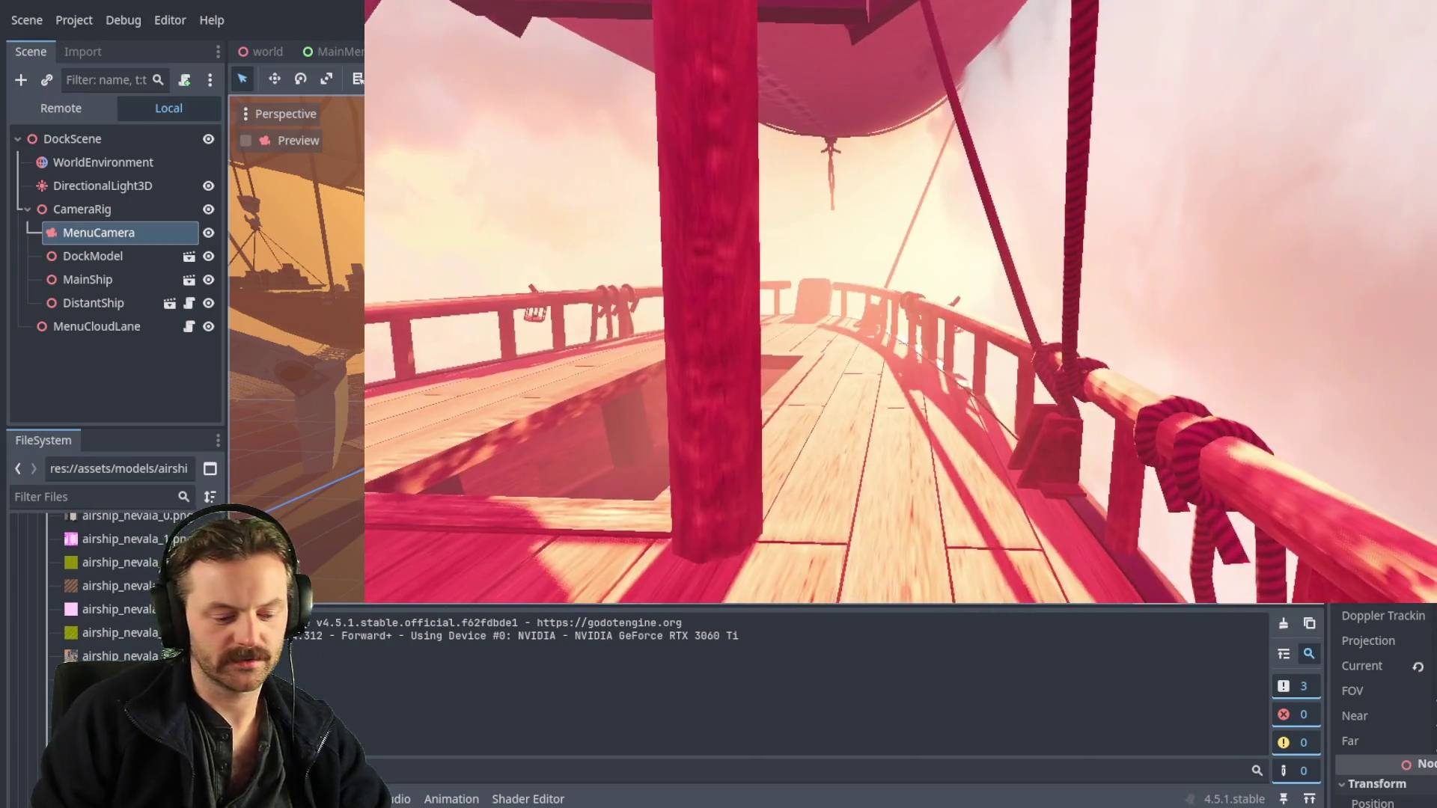
- Stop the running game and return to the editor
key(F8)
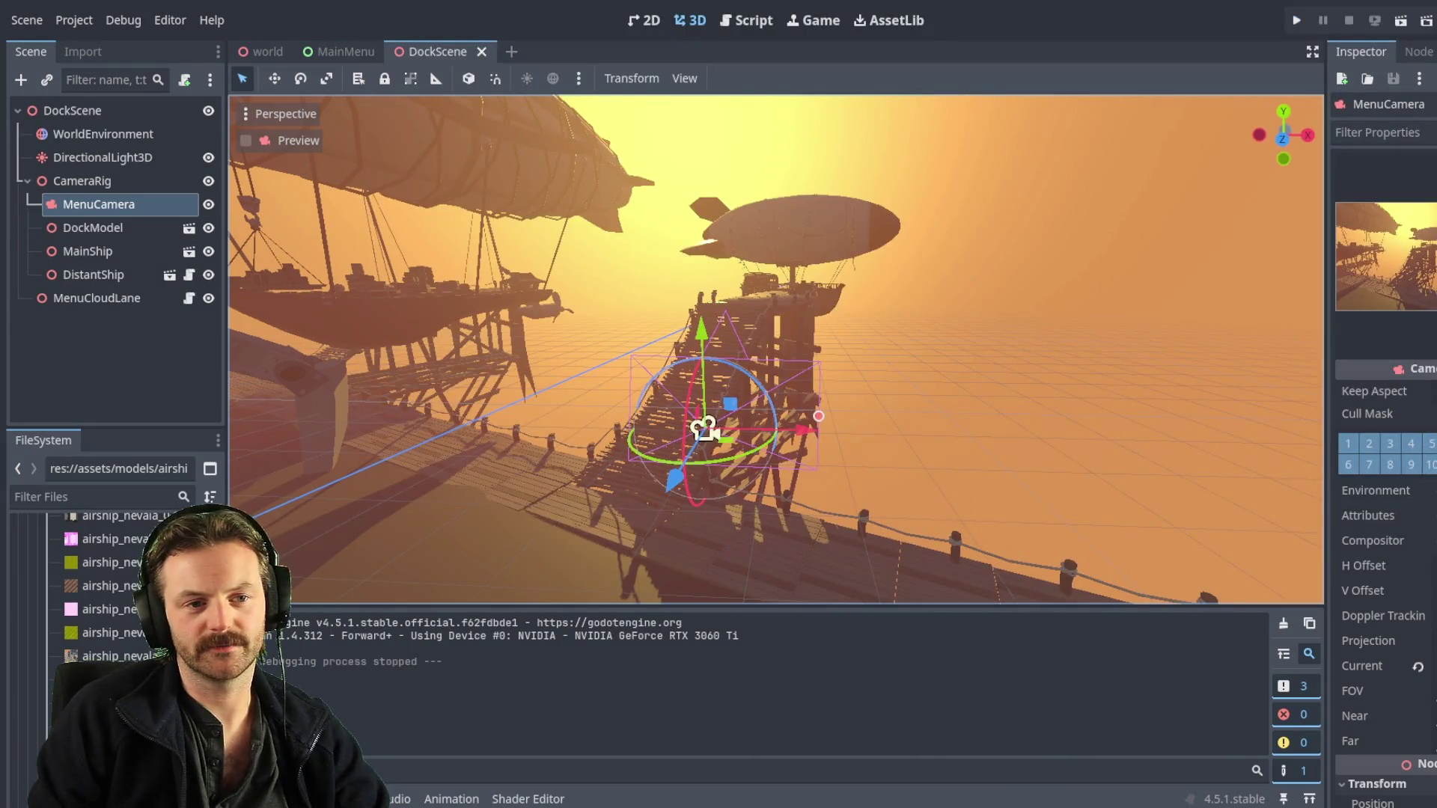
click(1298, 22)
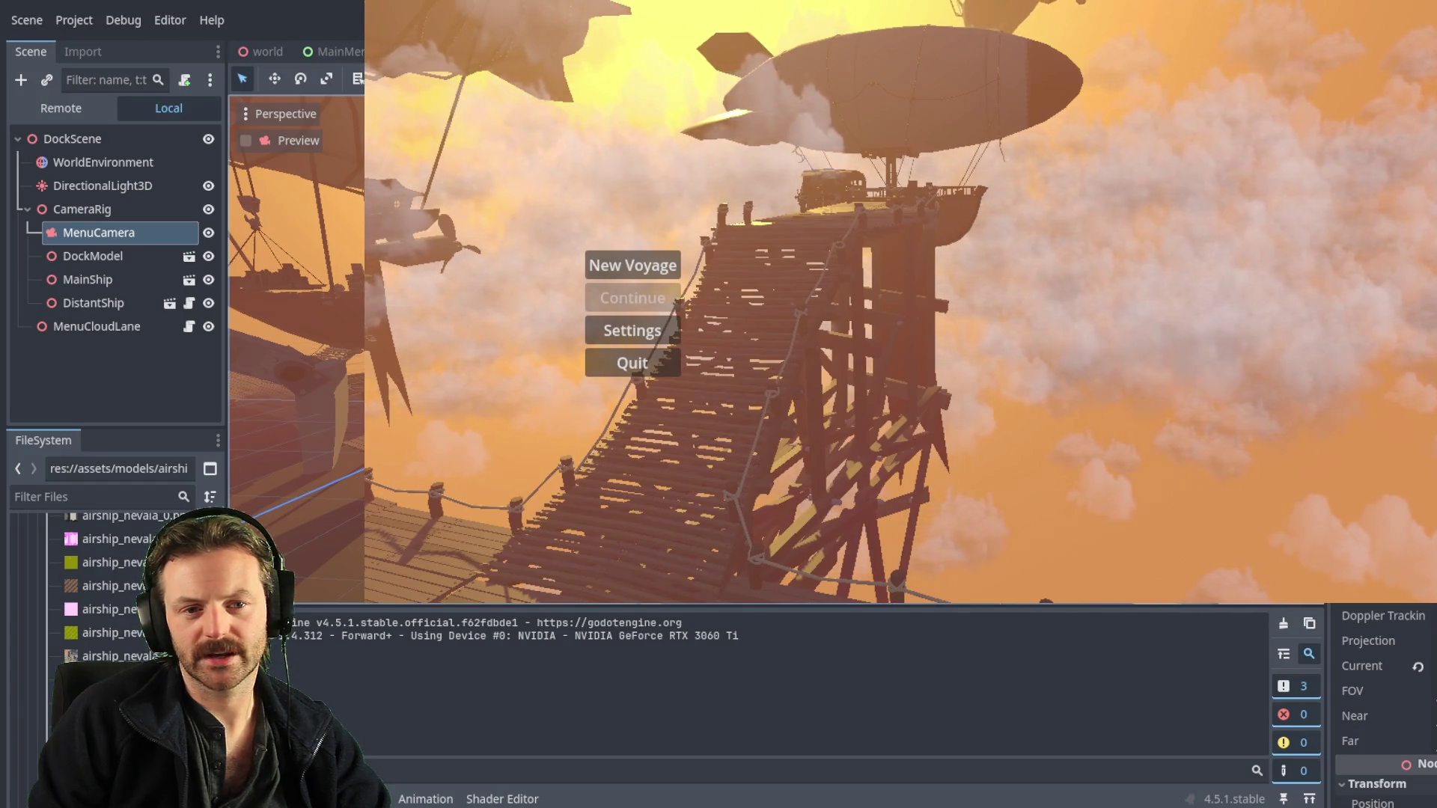
key(F8)
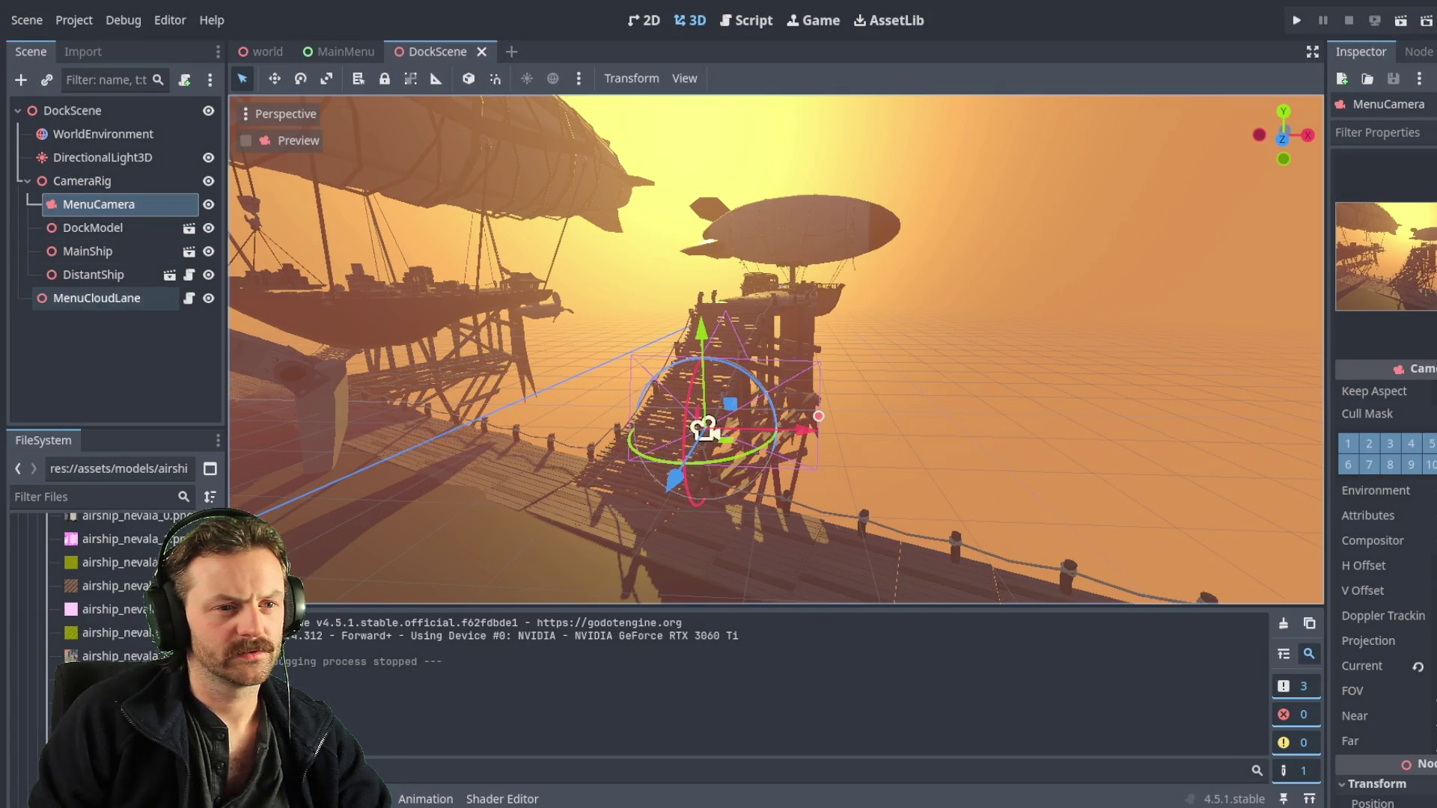
click(245, 140)
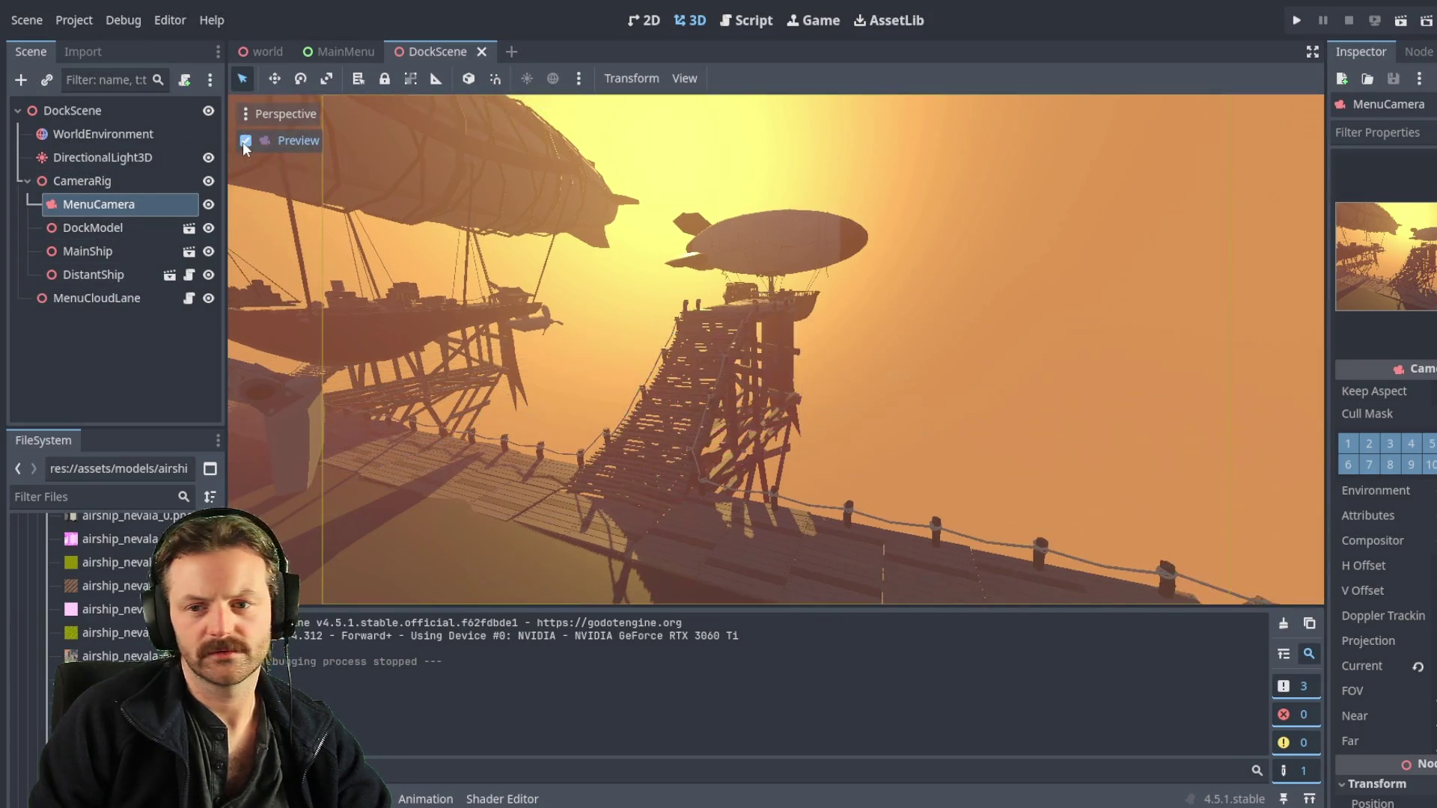
click(243, 142)
click(244, 142)
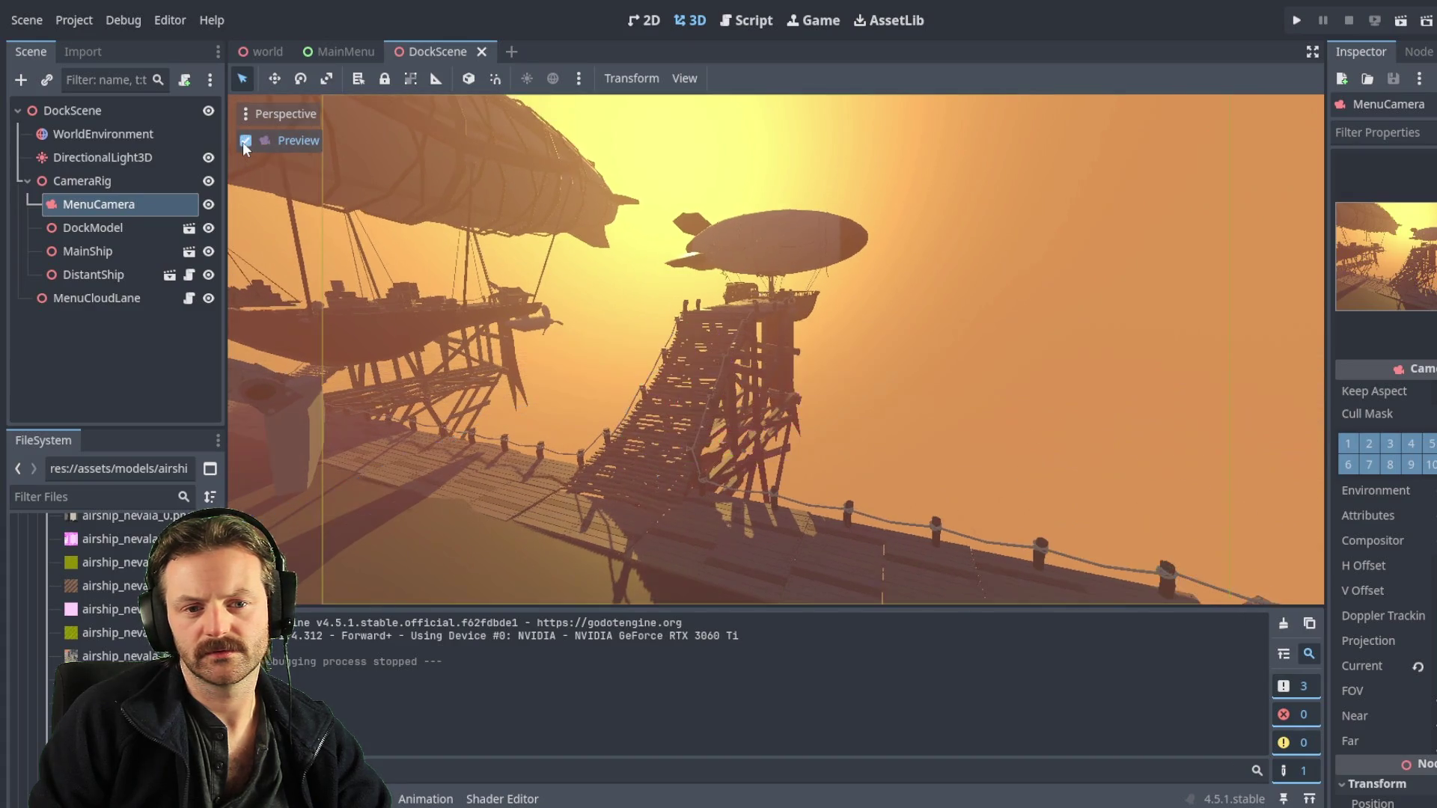
click(243, 141)
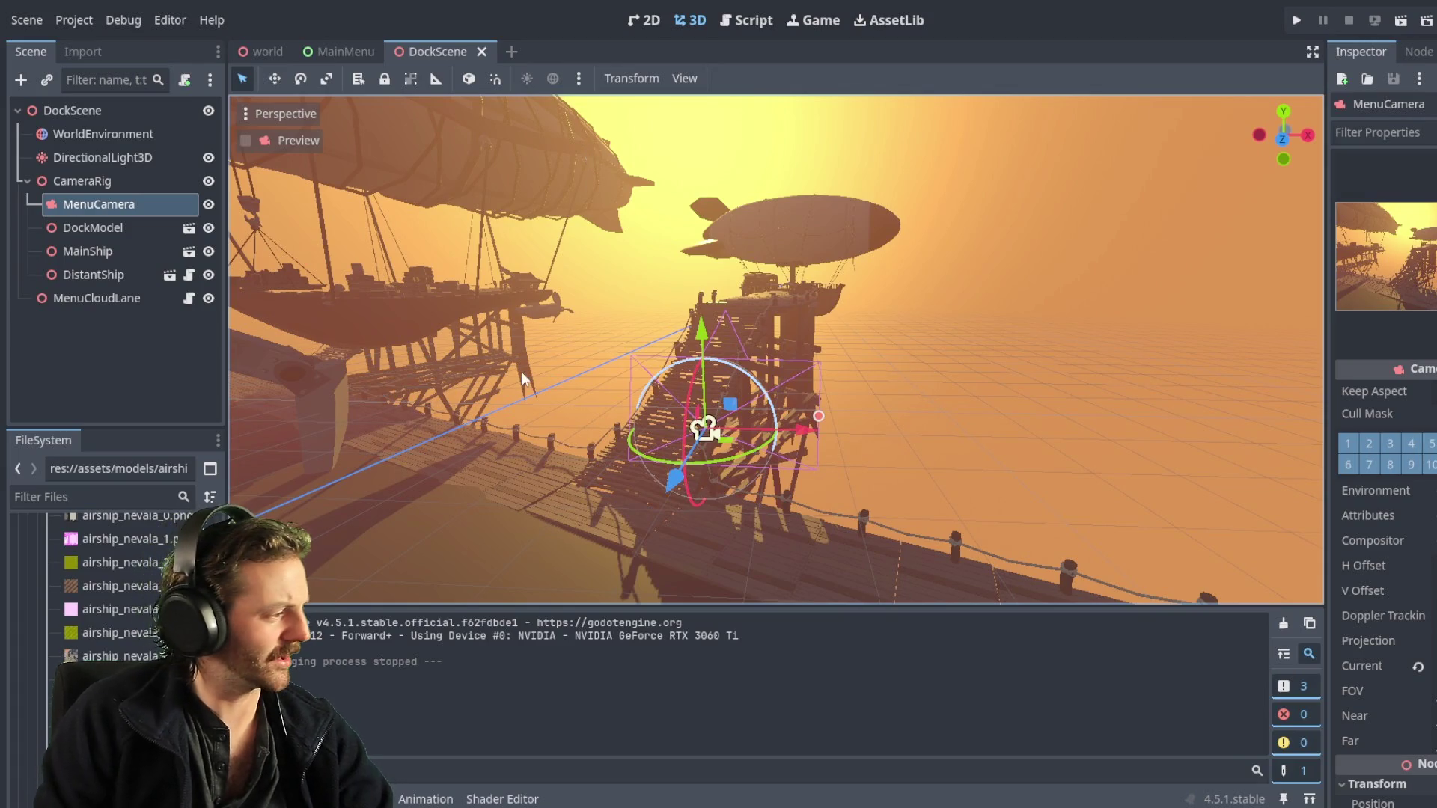
click(336, 47)
key(shift+f)
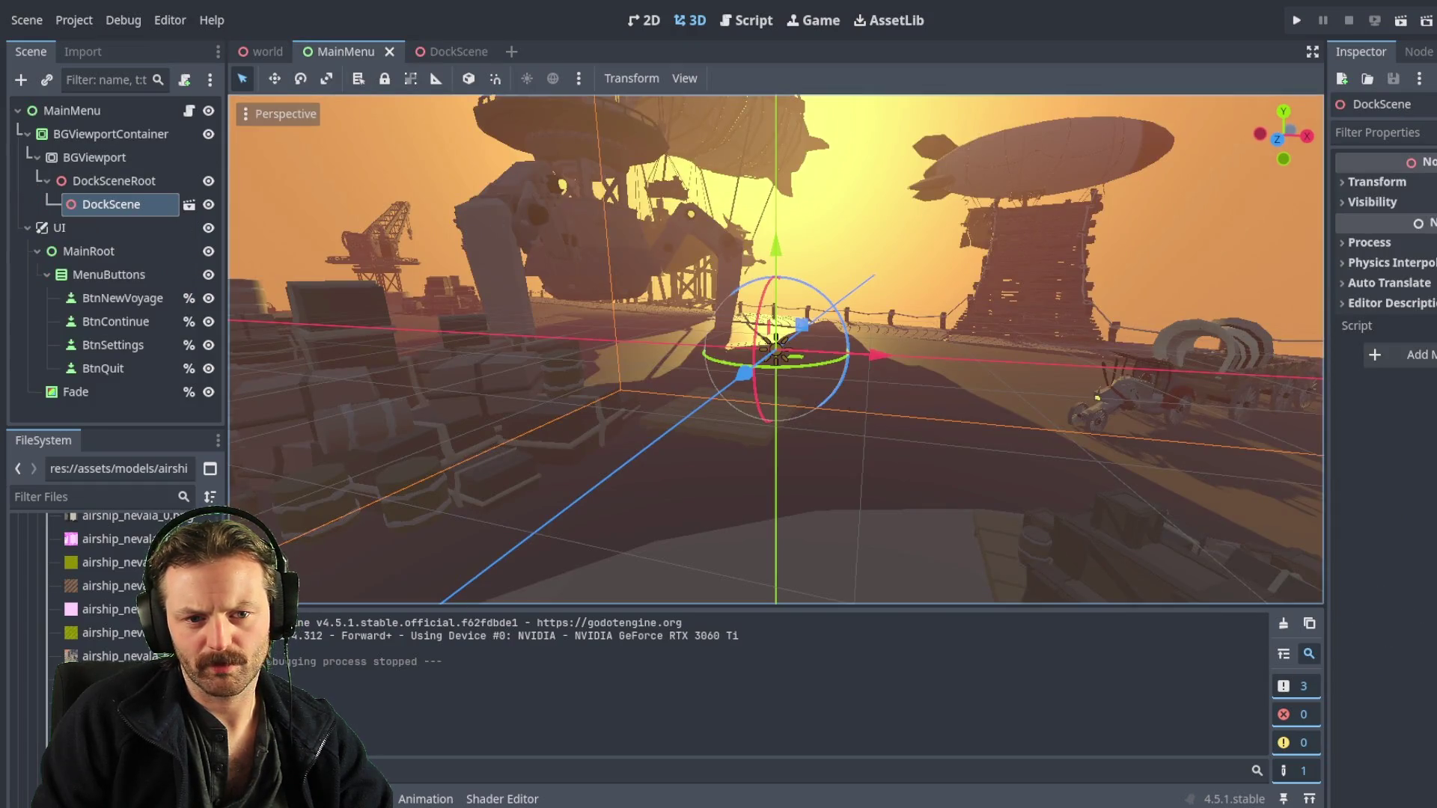
key(s)
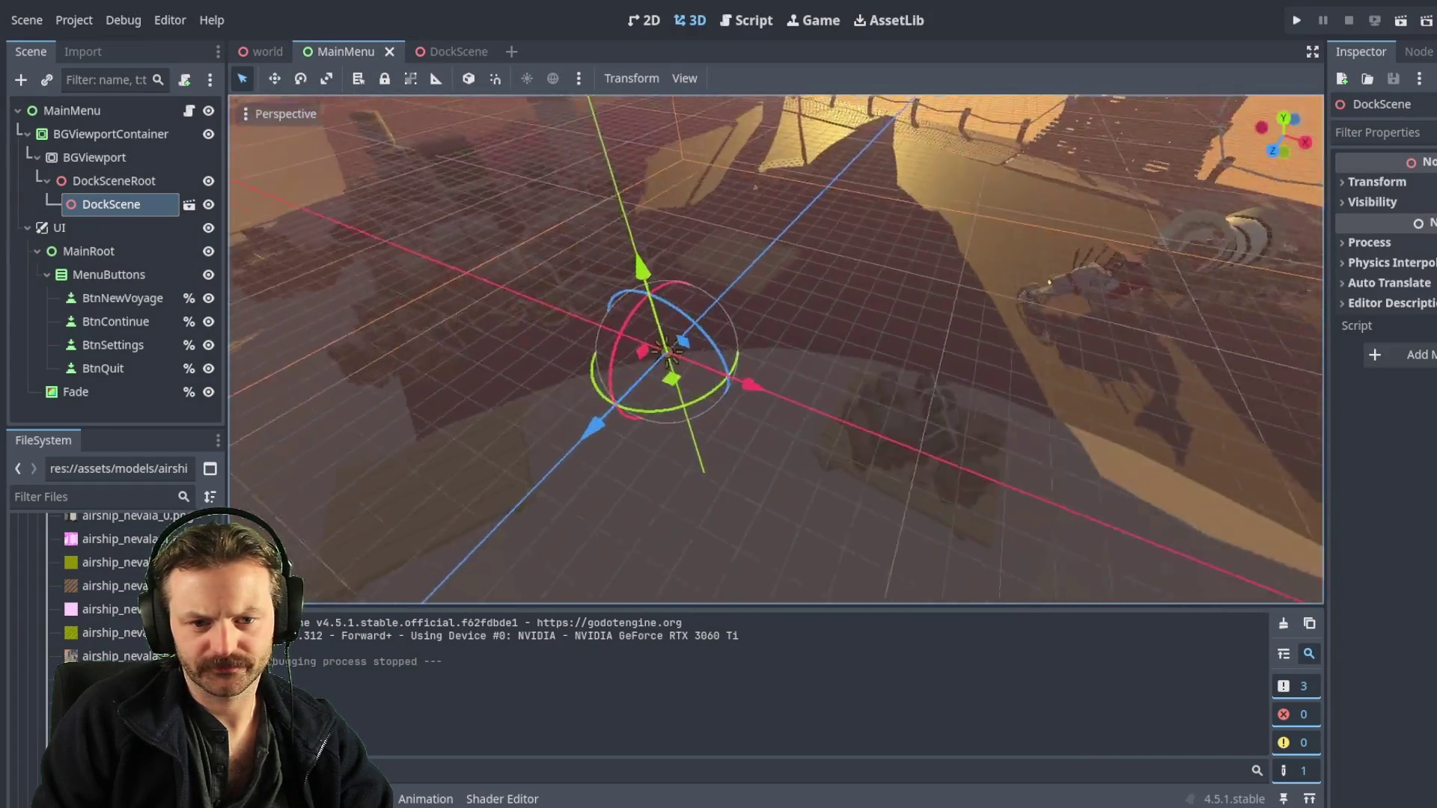
key(shift+f)
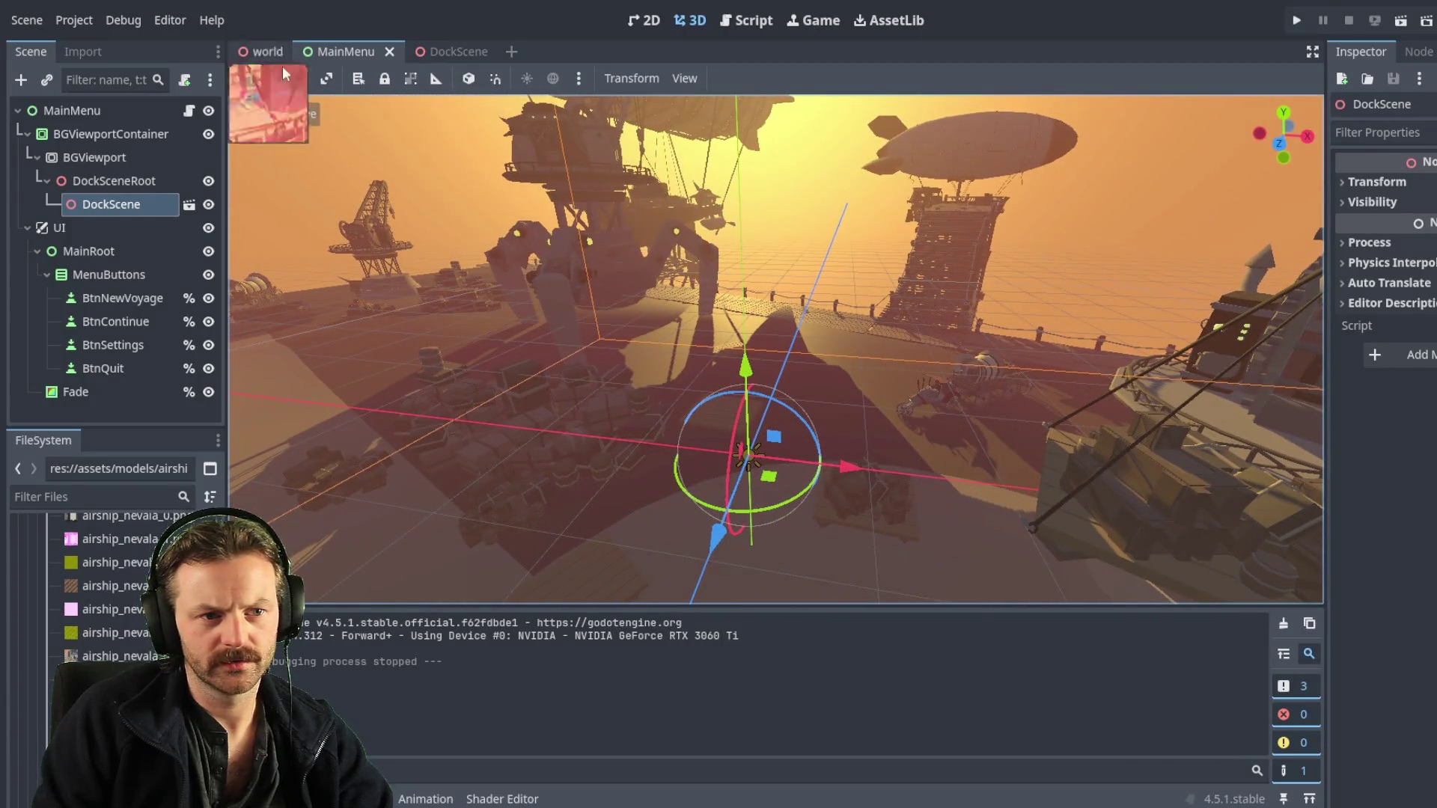
click(654, 28)
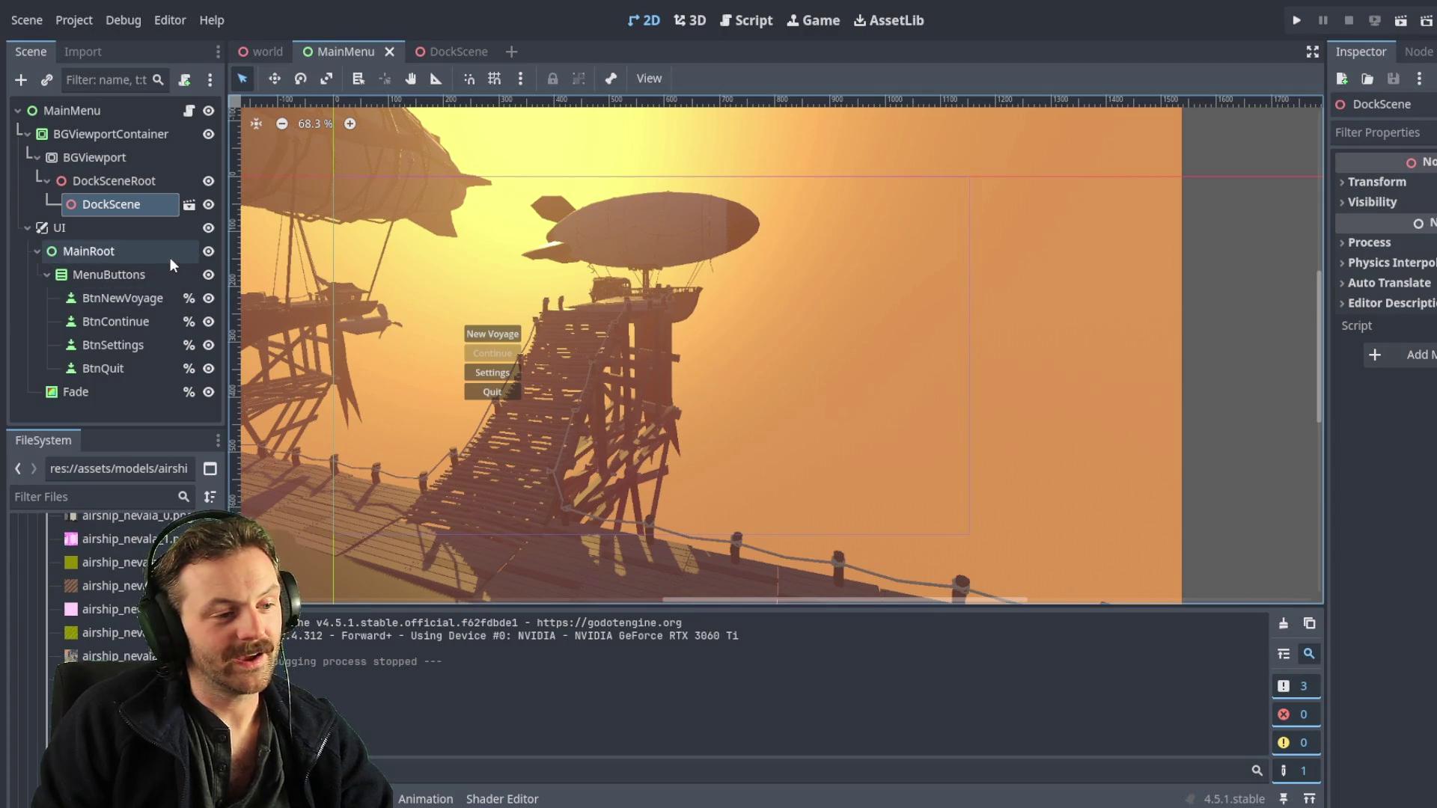
click(459, 51)
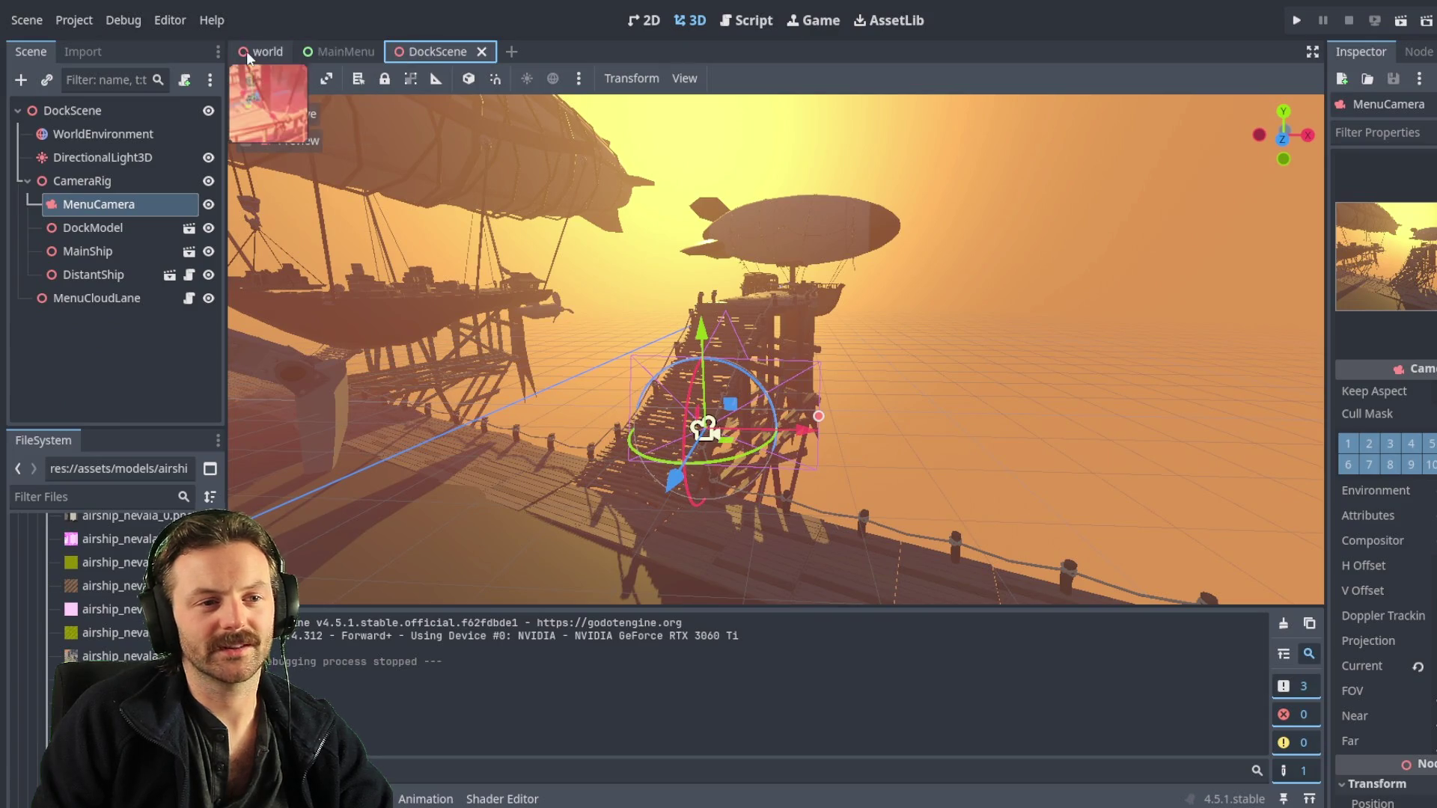
- Cycle through the world, MainMenu and DockScene scene tabs, ending on MainMenu
click(258, 52)
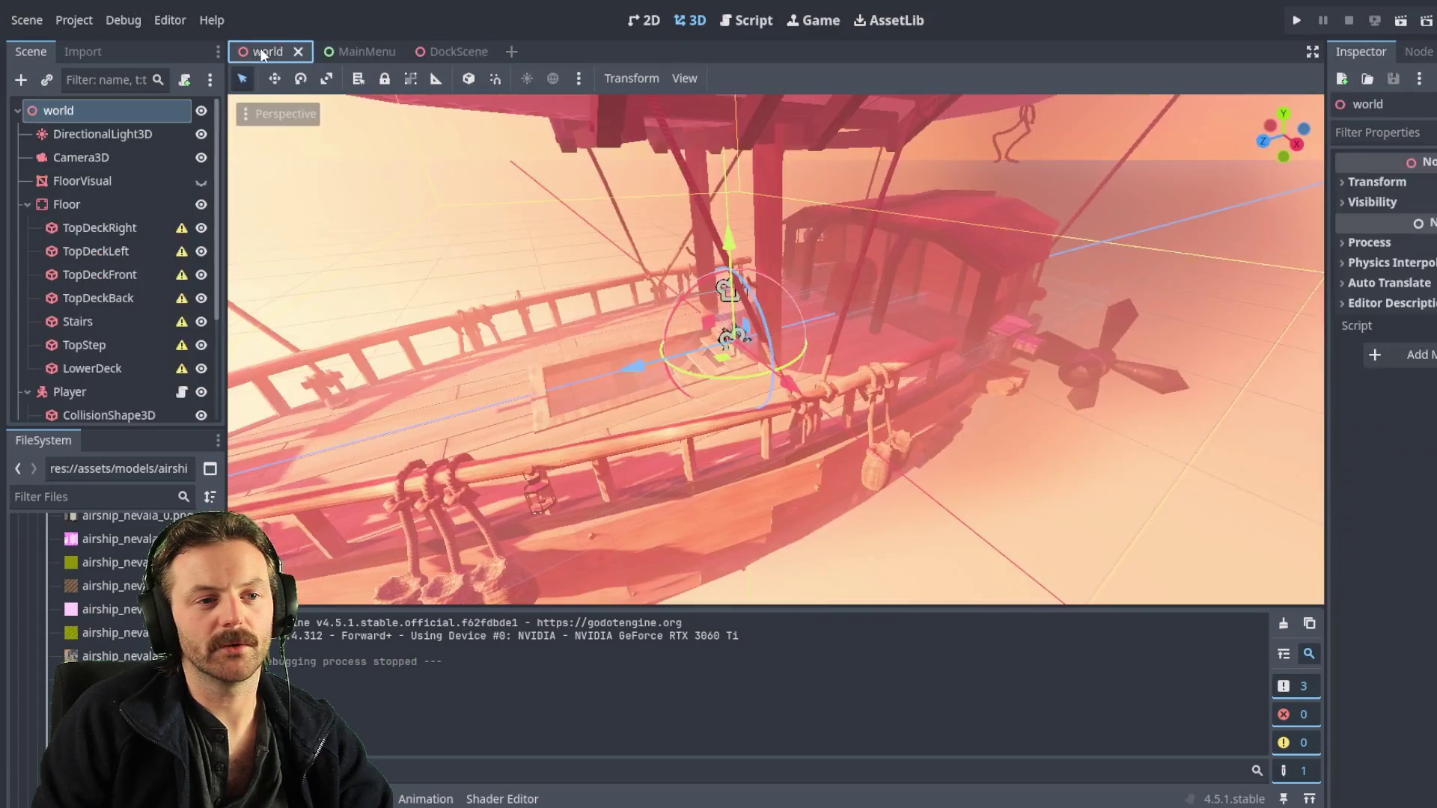
click(358, 51)
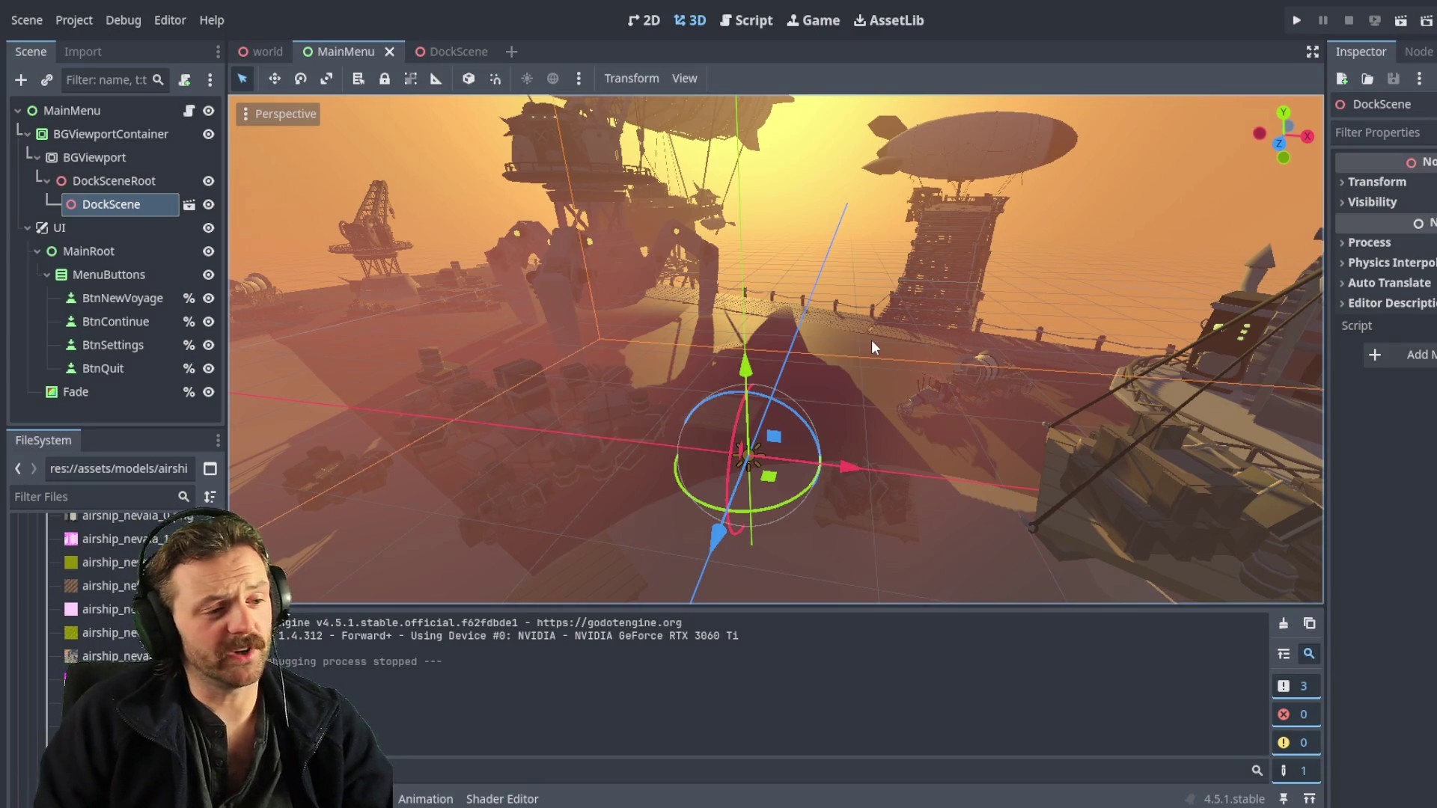
click(459, 50)
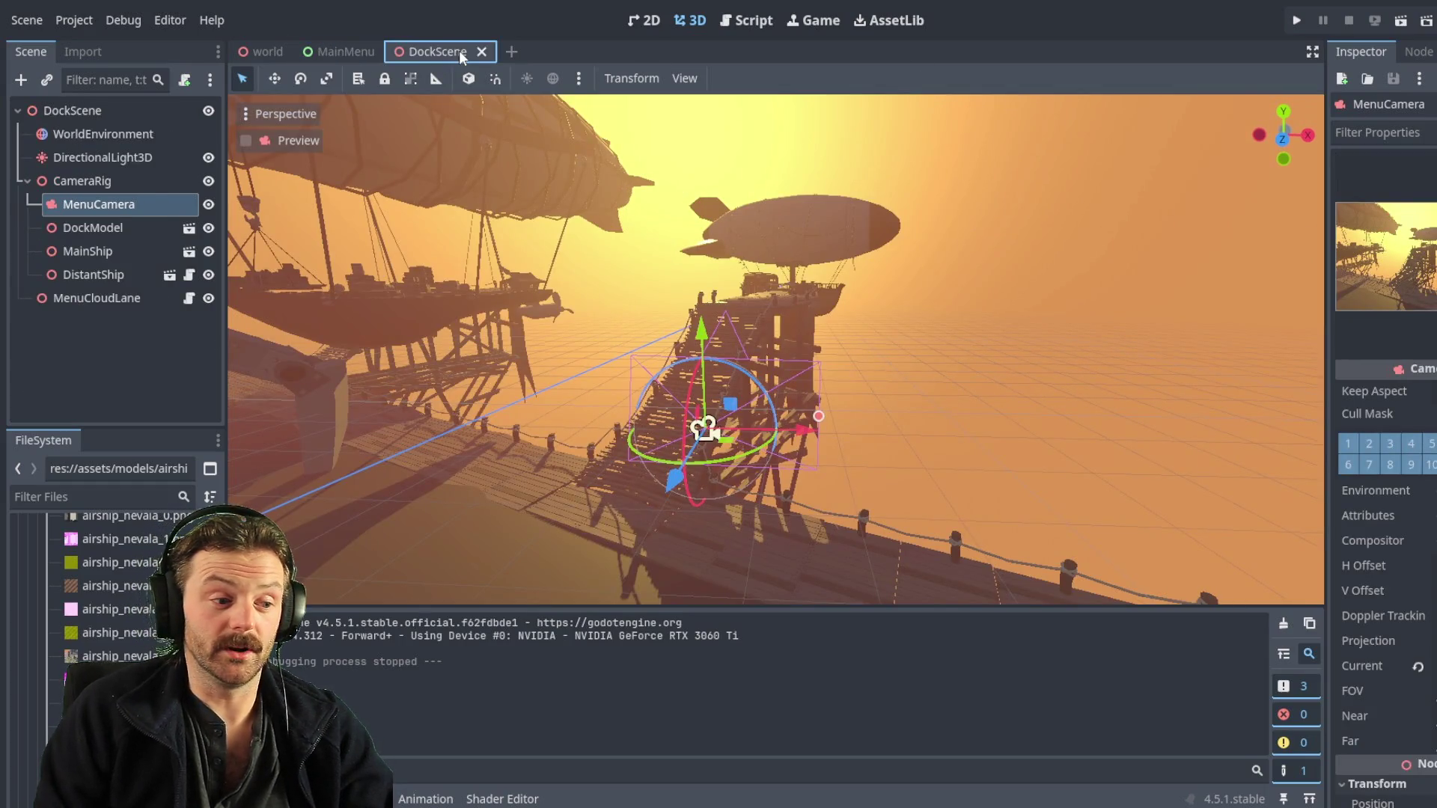
click(343, 51)
click(283, 51)
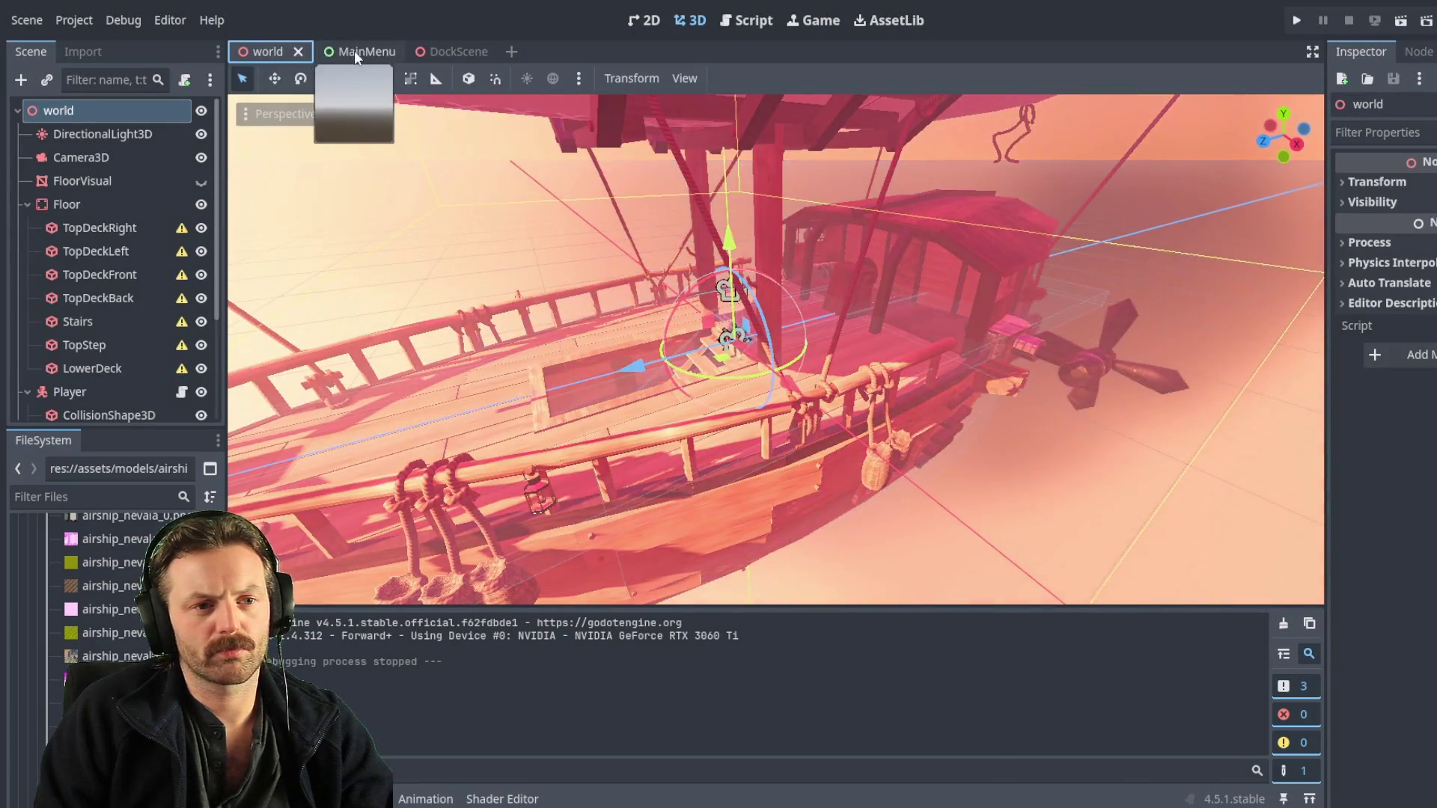
click(353, 51)
click(454, 48)
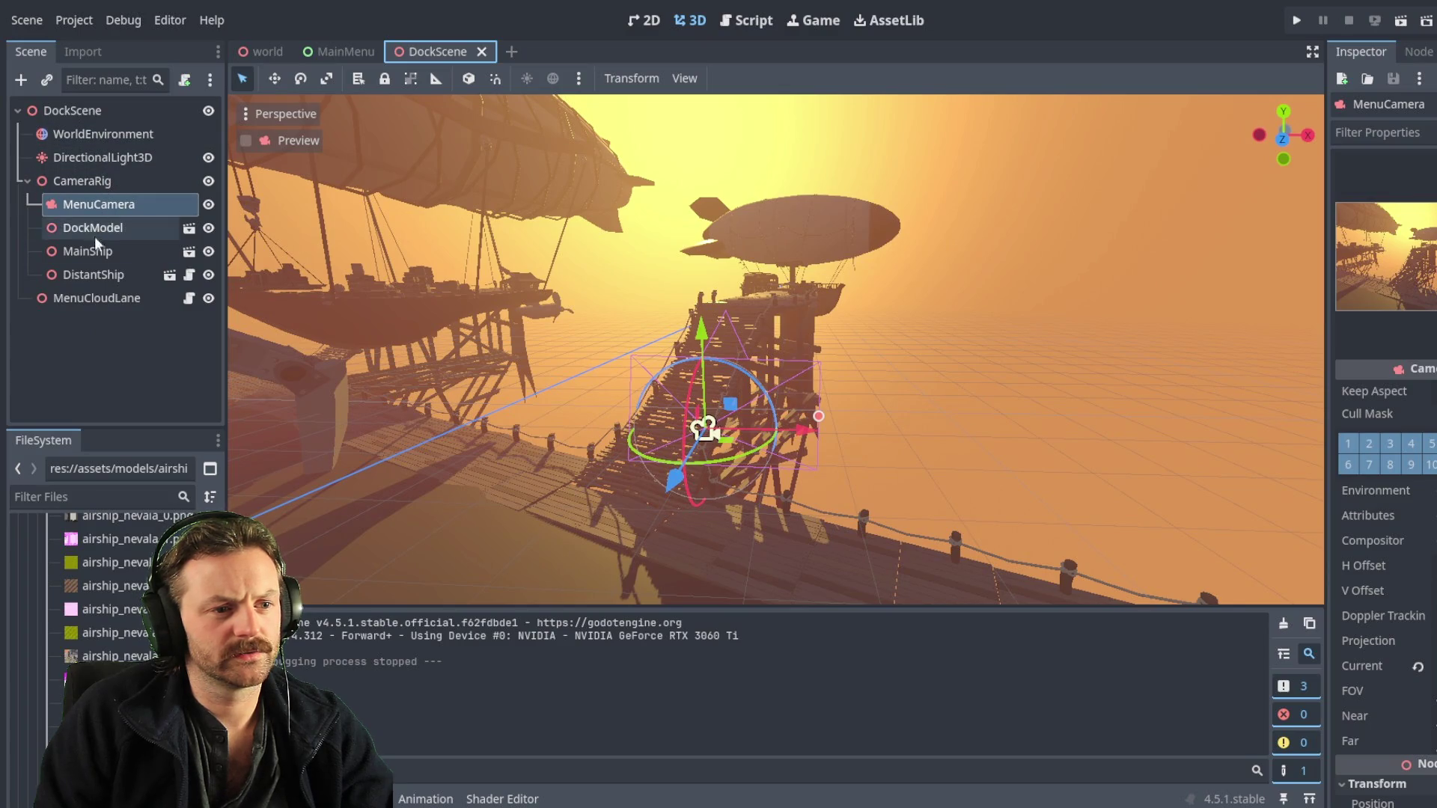
click(333, 54)
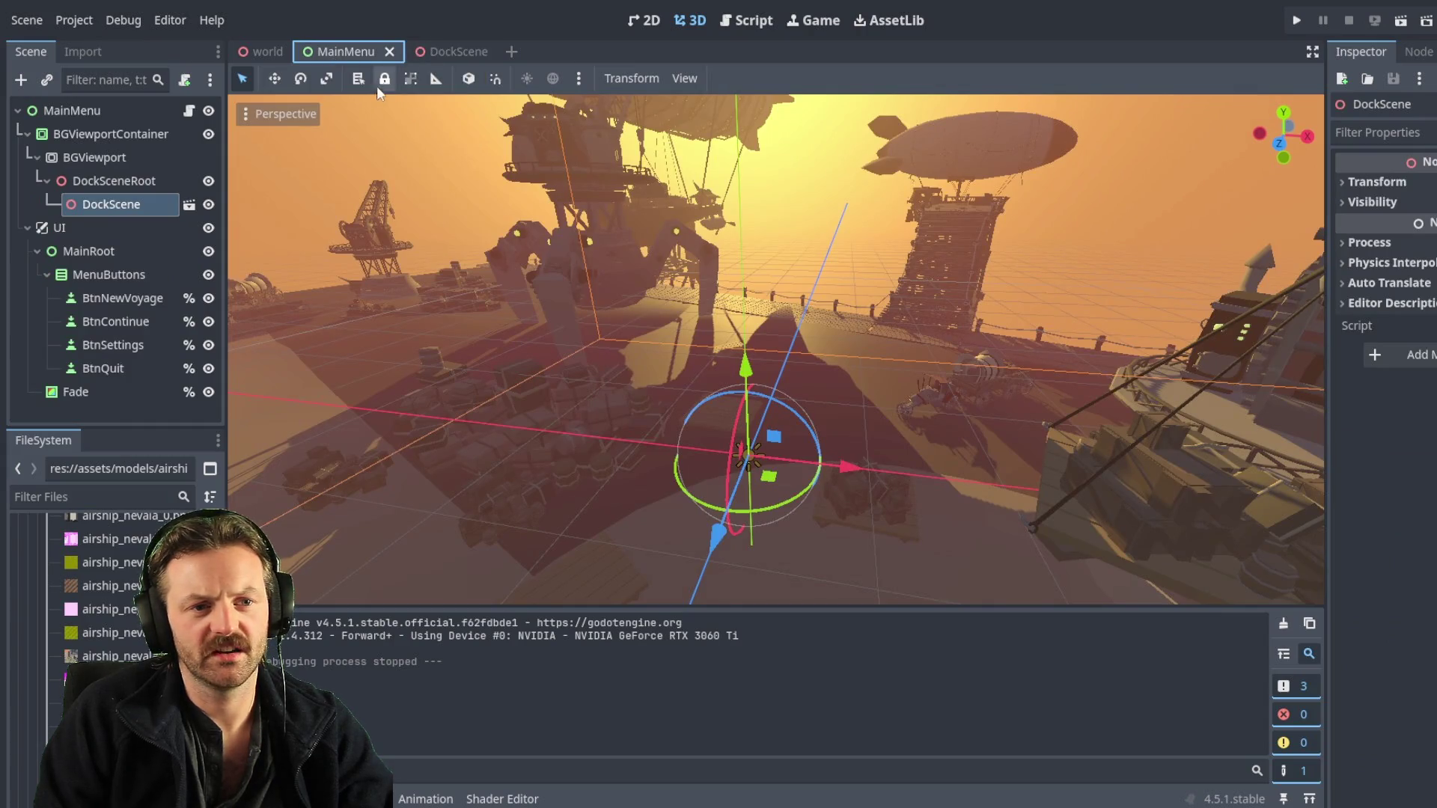
- Switch to the 2D view to see the menu layout over the dock background
click(643, 21)
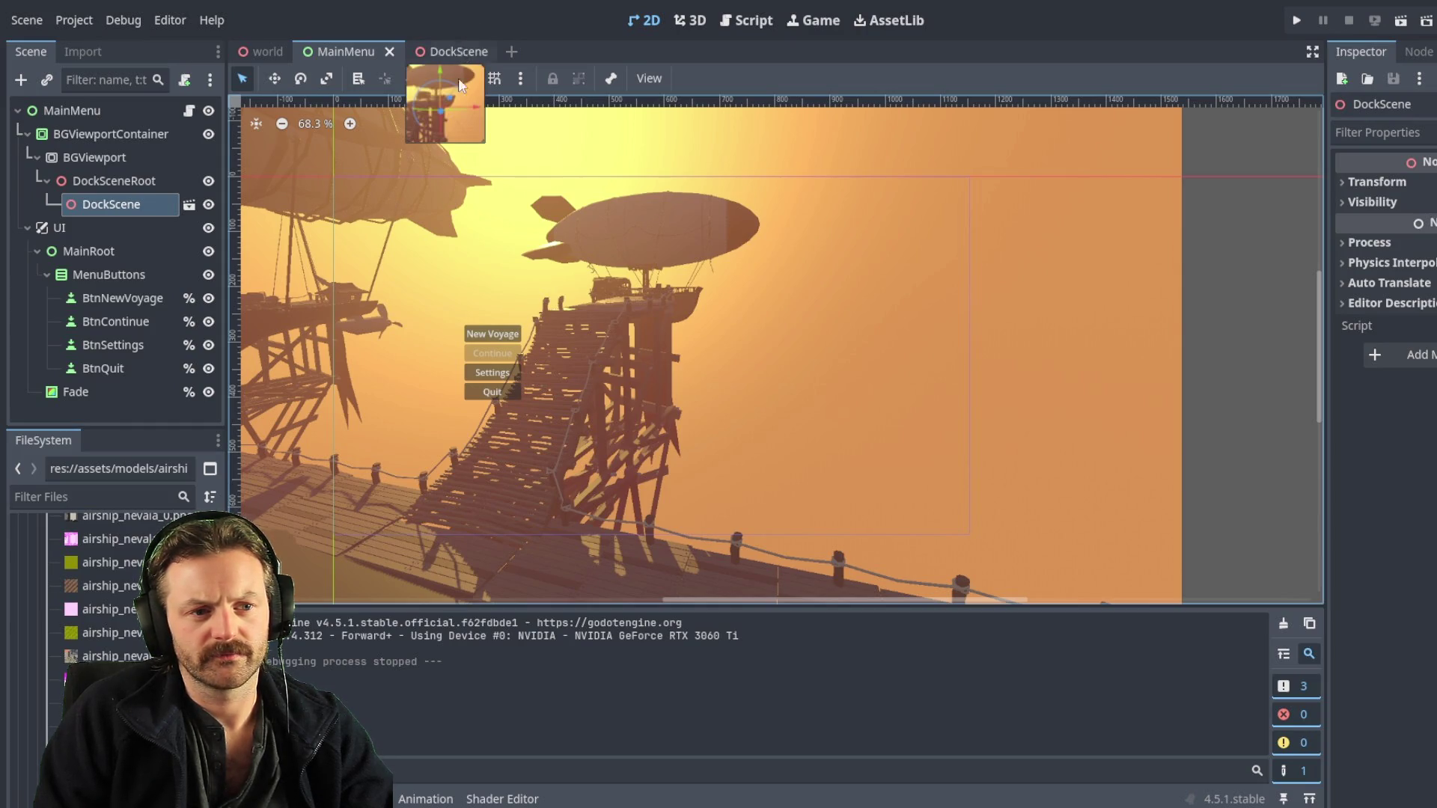
scroll(719, 349, down, 4)
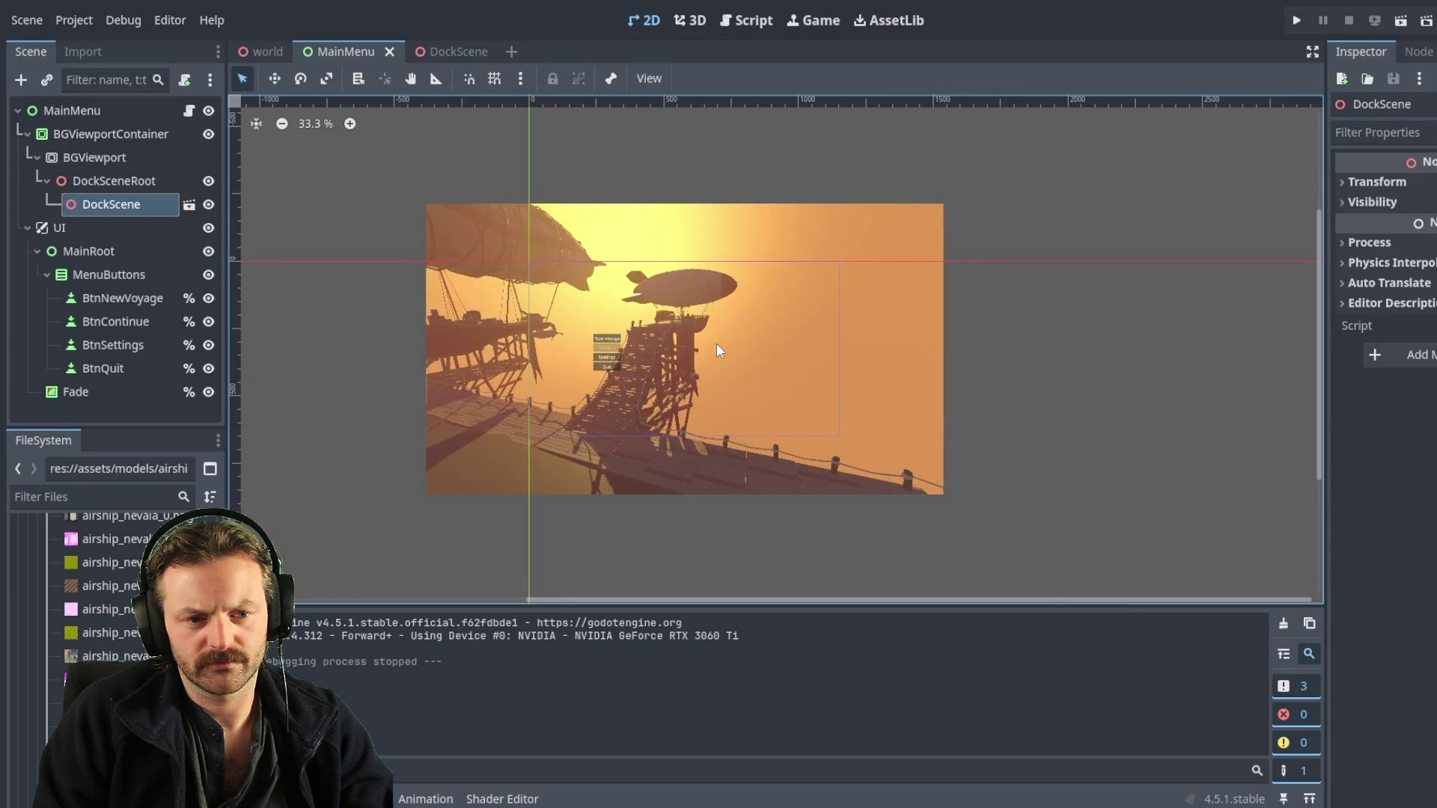
scroll(718, 350, up, 6)
scroll(718, 350, down, 4)
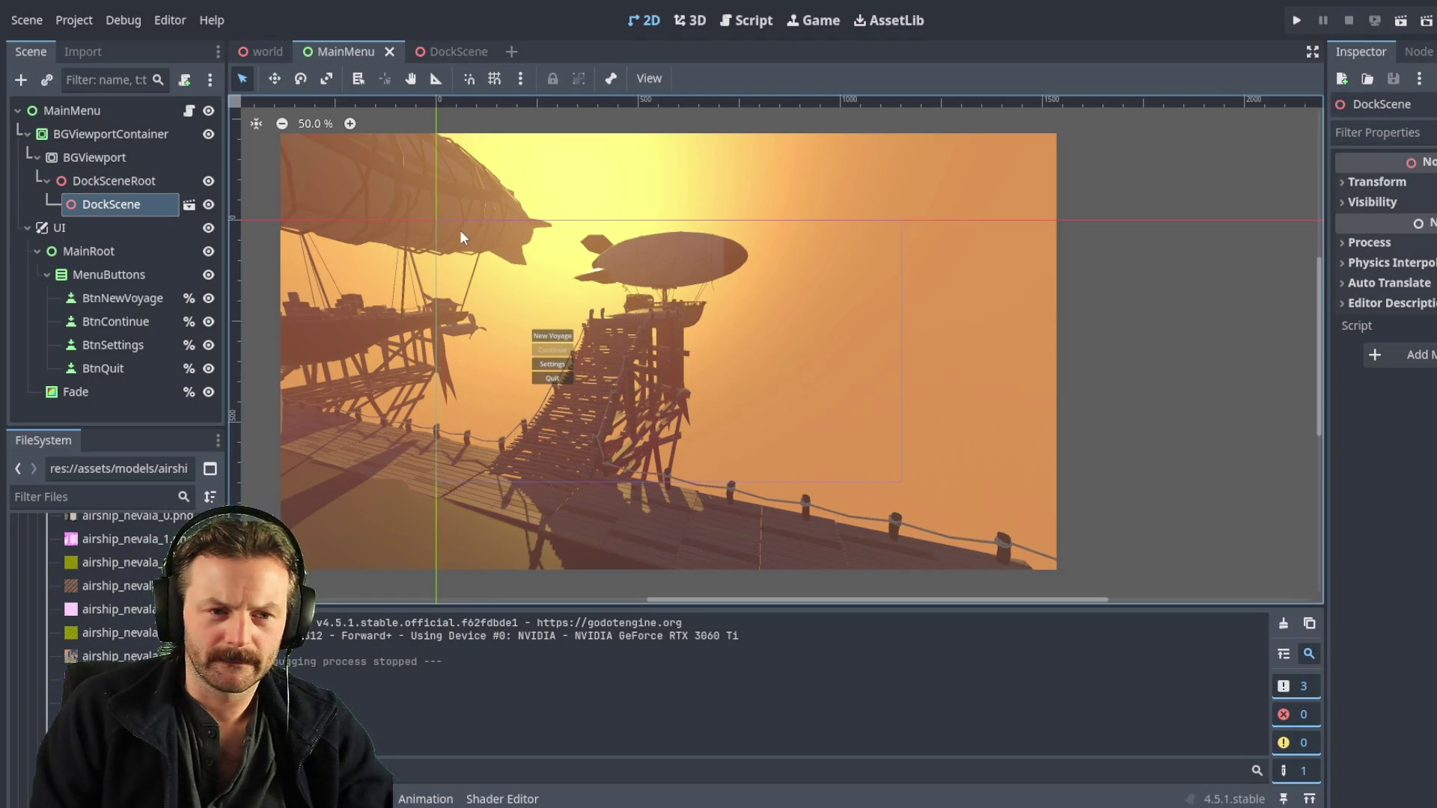
scroll(479, 227, down, 1)
scroll(419, 203, up, 1)
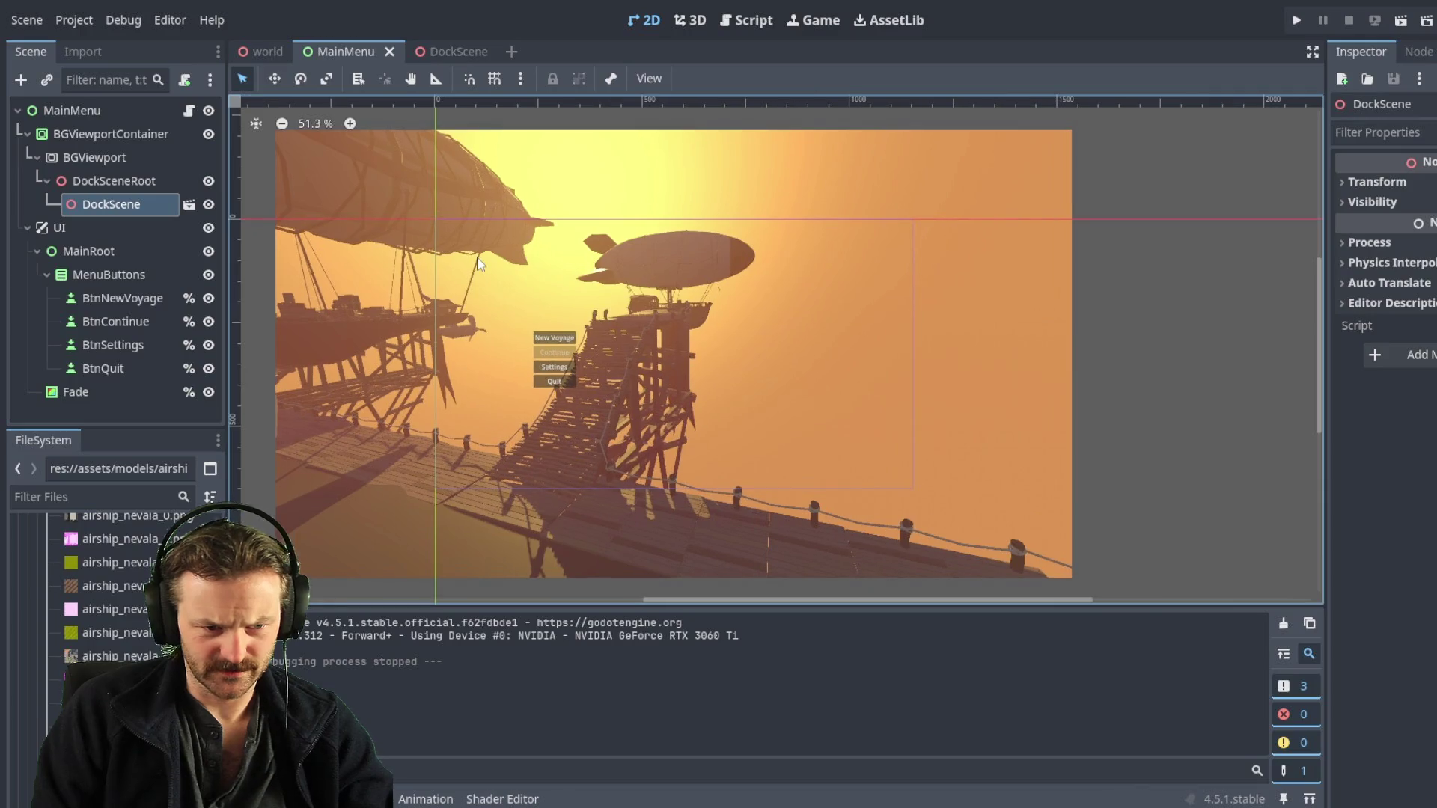
- Resize BGViewportContainer to fill the 1920 × 1080 frame and open the embedded DockScene in 3D
click(376, 180)
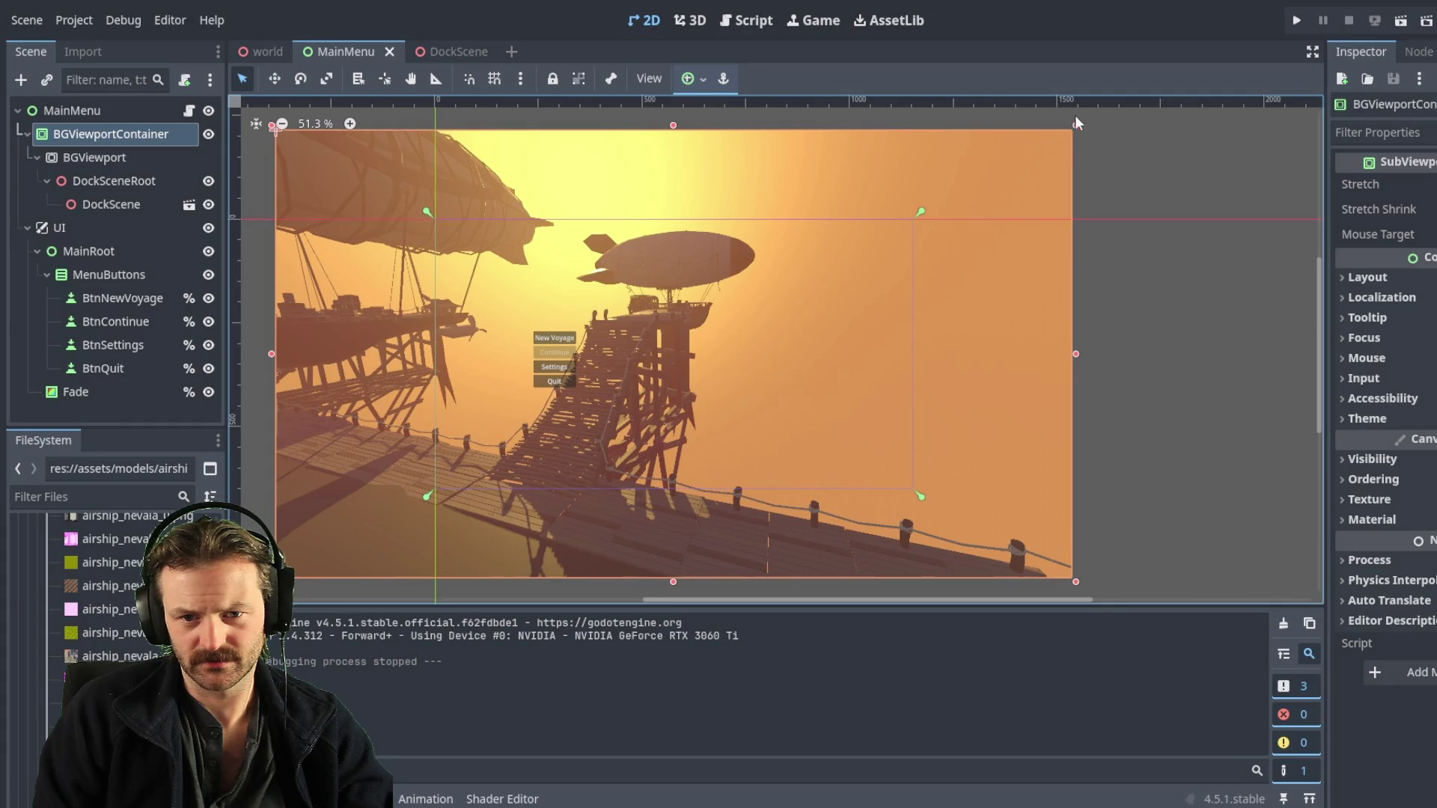
drag(1075, 124, 1074, 124)
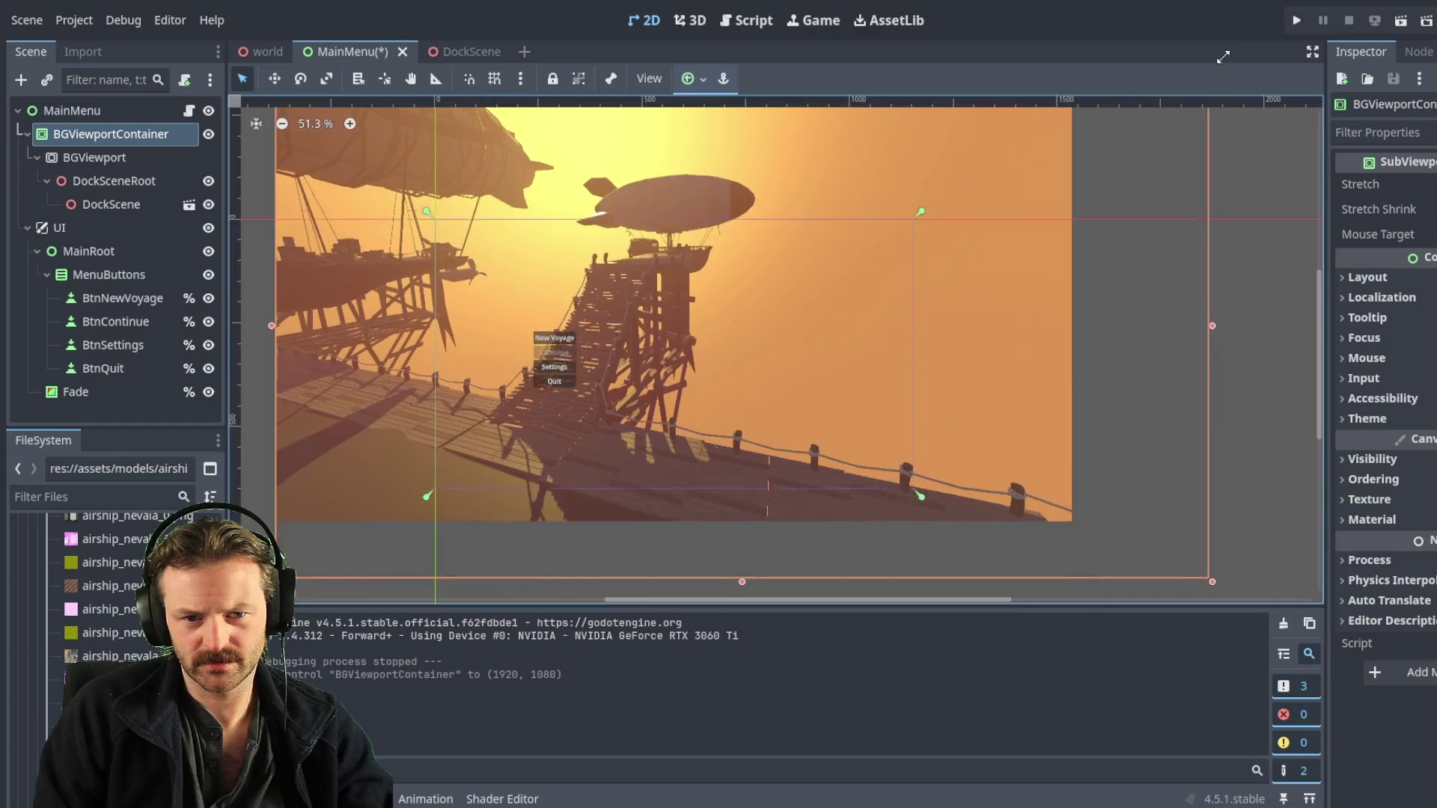
mouse_move(1075, 154)
mouse_down()
mouse_move(1249, 173)
mouse_move(1238, 127)
mouse_move(1075, 127)
mouse_up()
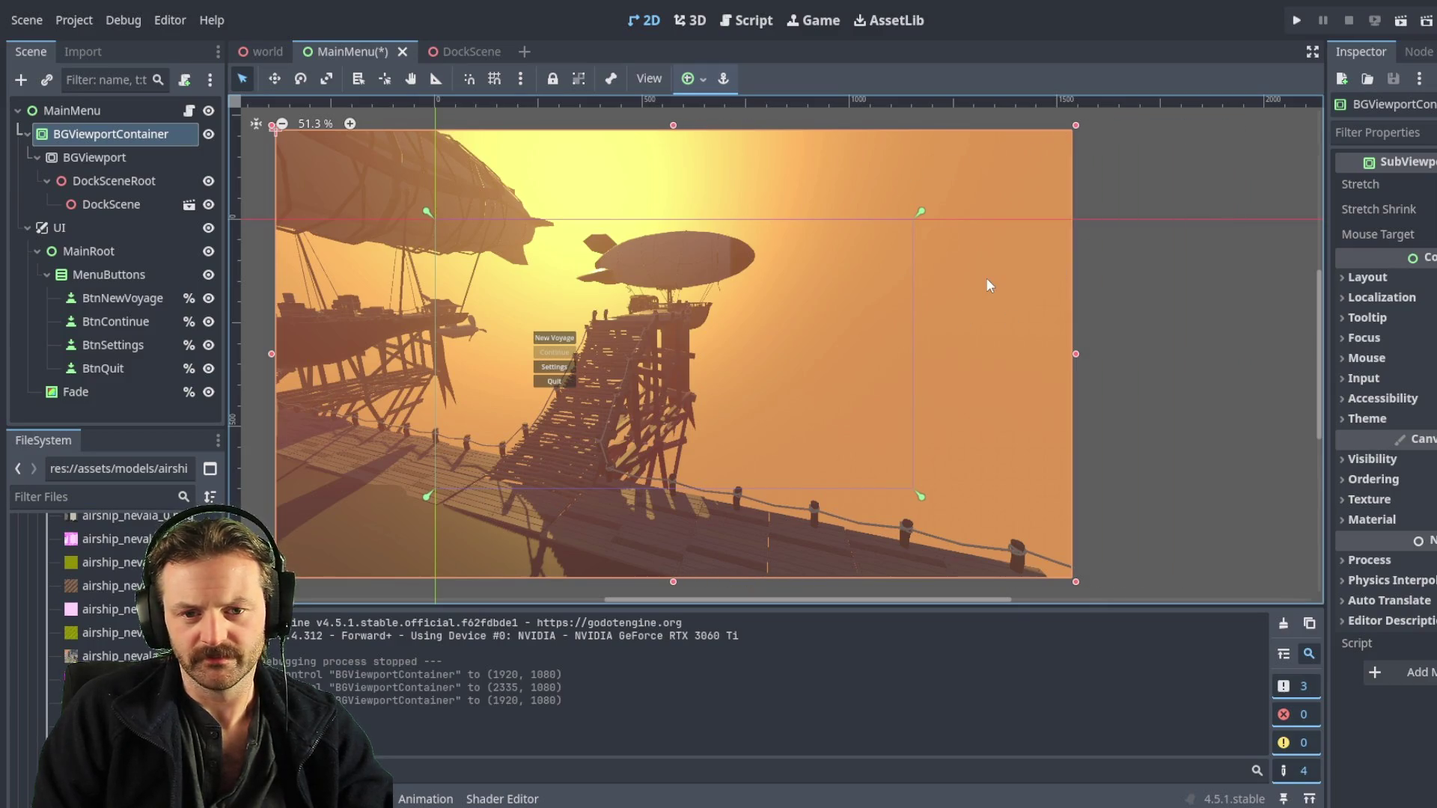
click(111, 204)
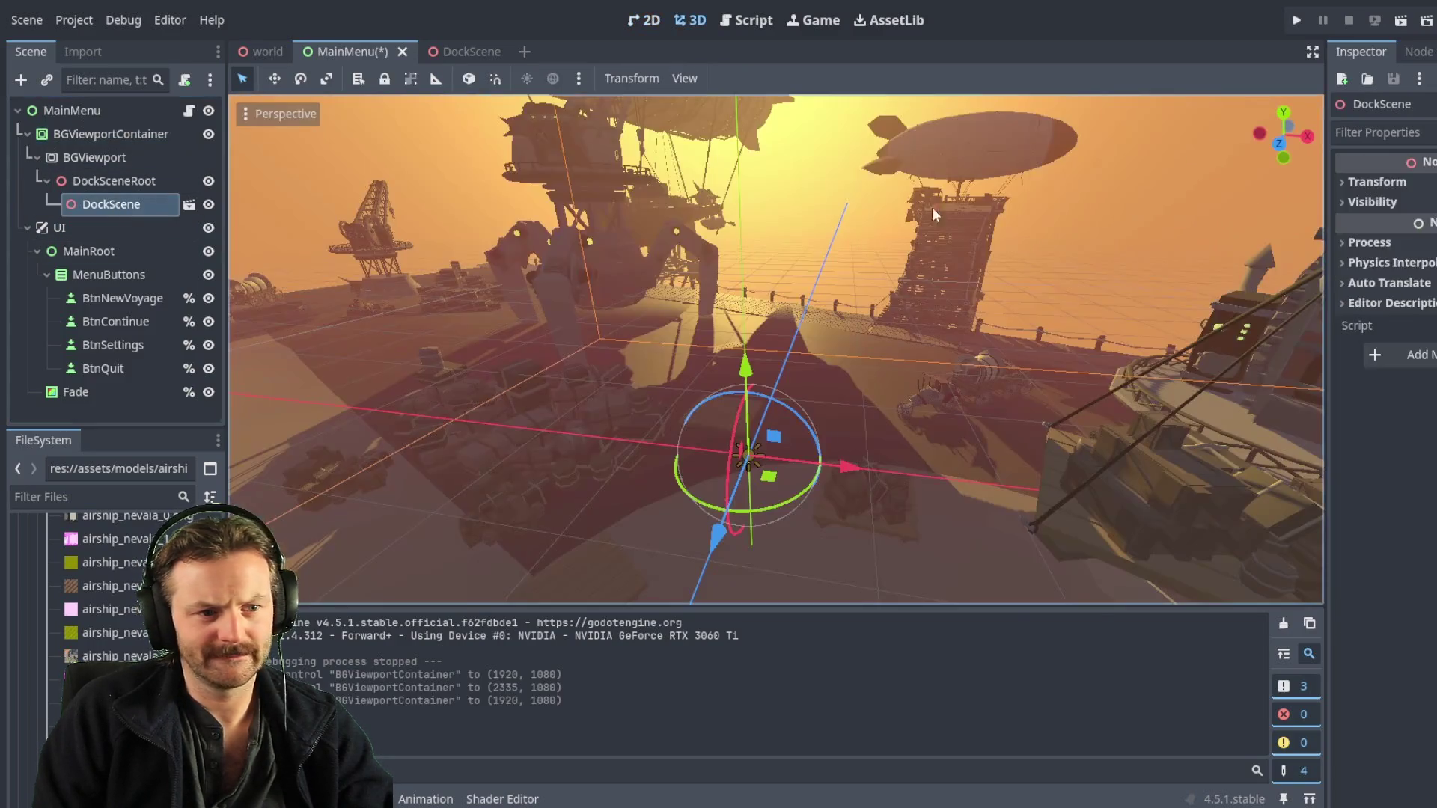
- Zoom over the dock in 3D, select DockSceneRoot, and return to the 2D menu layout
scroll(591, 262, down, 10)
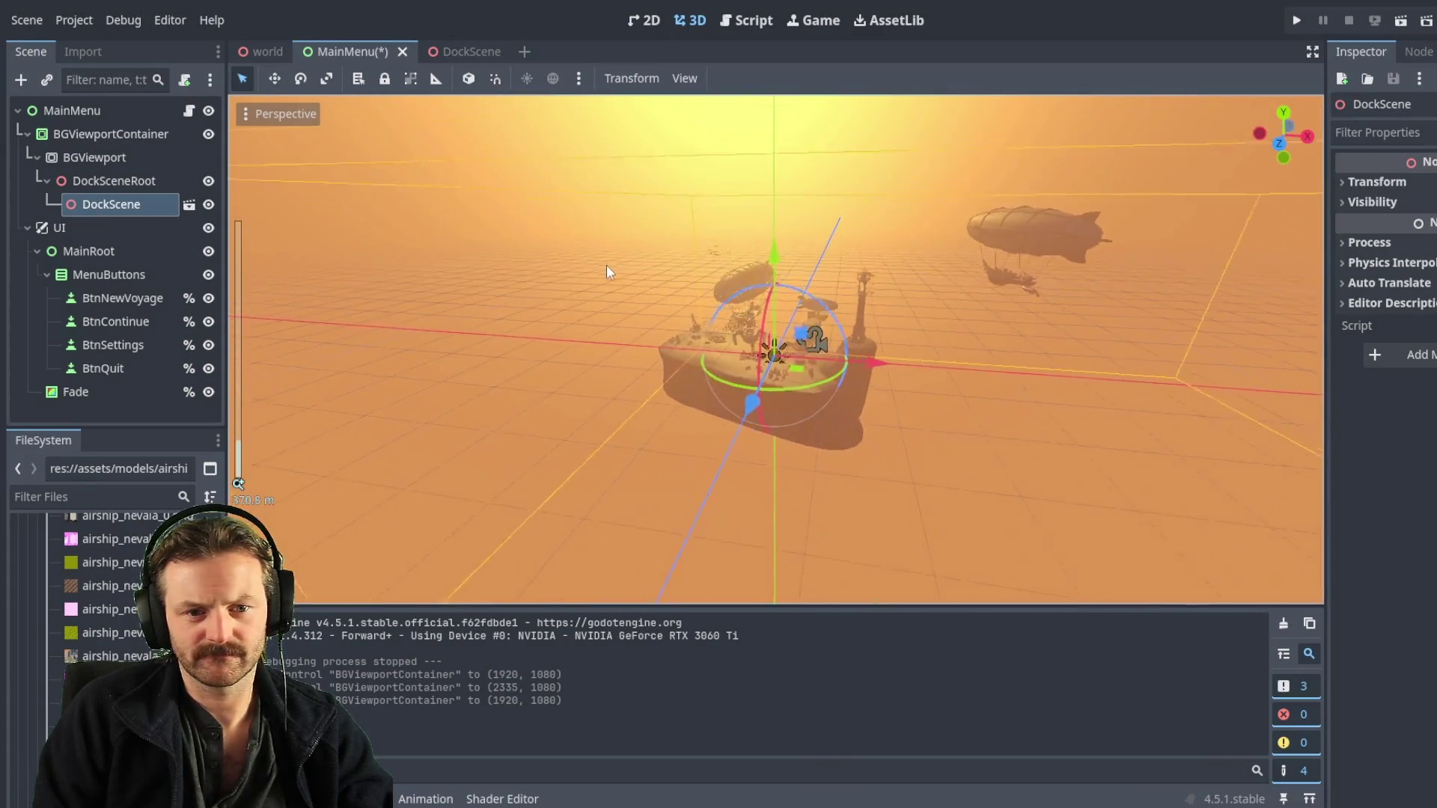
scroll(607, 267, up, 6)
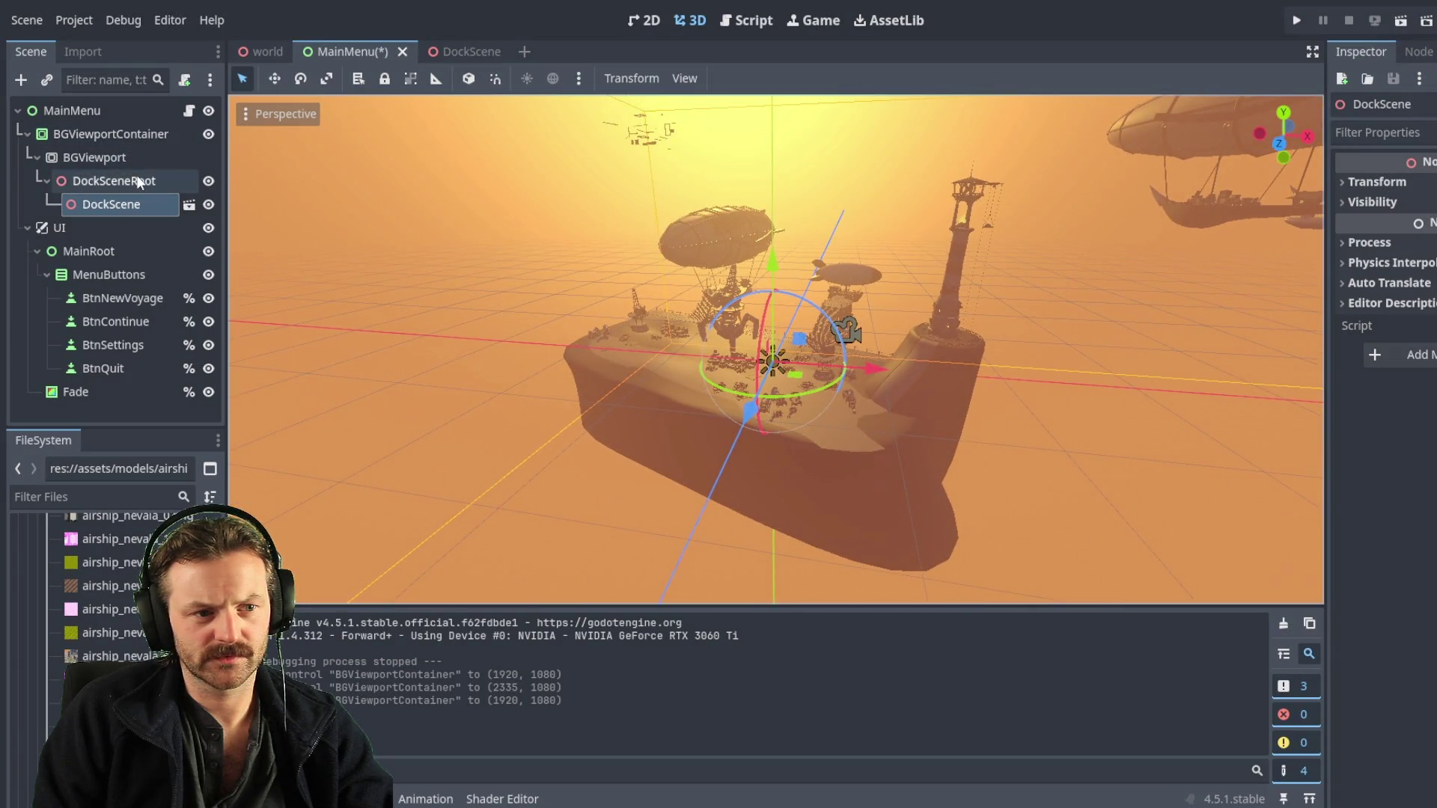
click(113, 182)
click(645, 20)
click(88, 187)
scroll(762, 306, down, 6)
scroll(771, 295, up, 2)
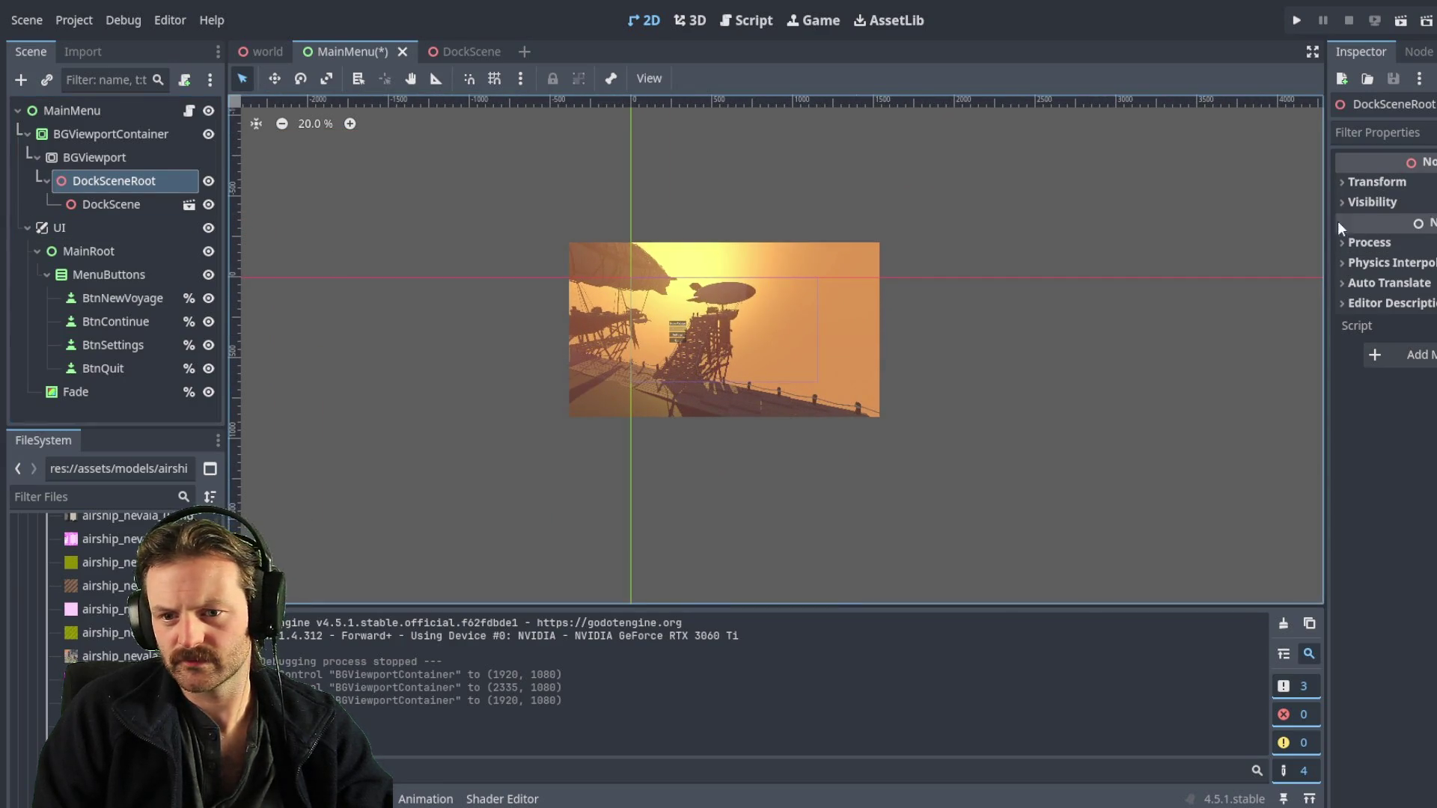
- Apply a 0.5 scale to the DockScene instance instead of DockSceneRoot, then run the game
click(1345, 182)
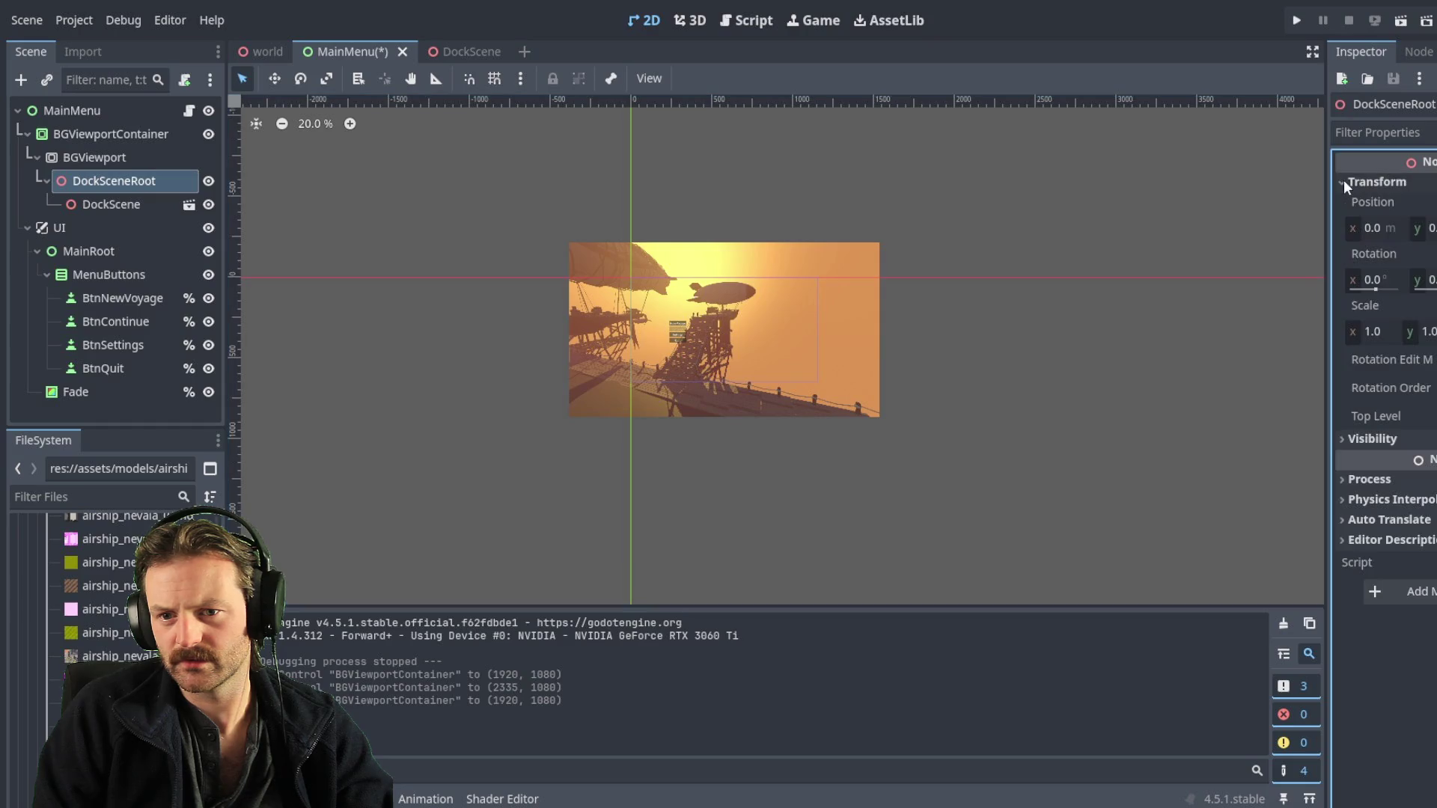
click(1370, 332)
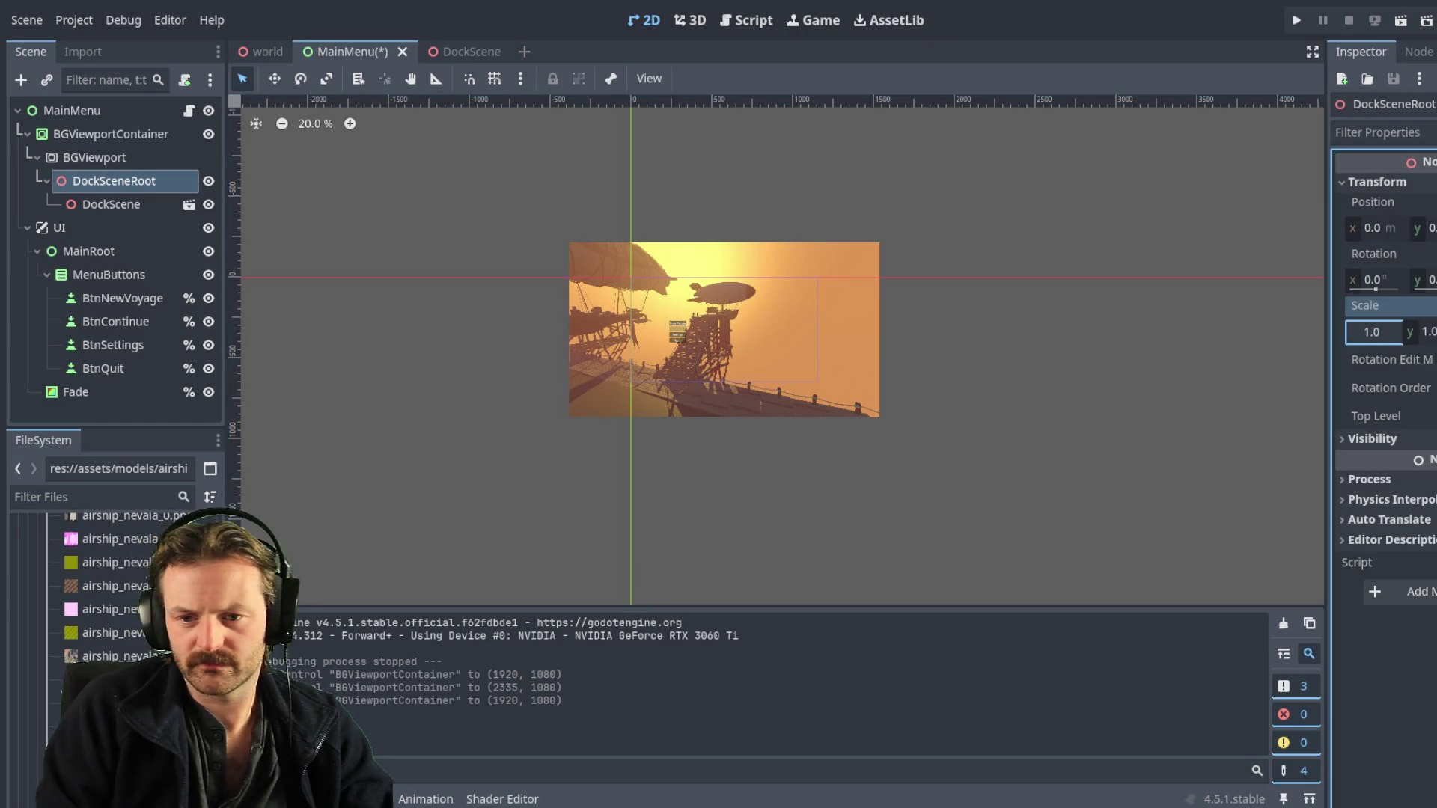
text(0.)
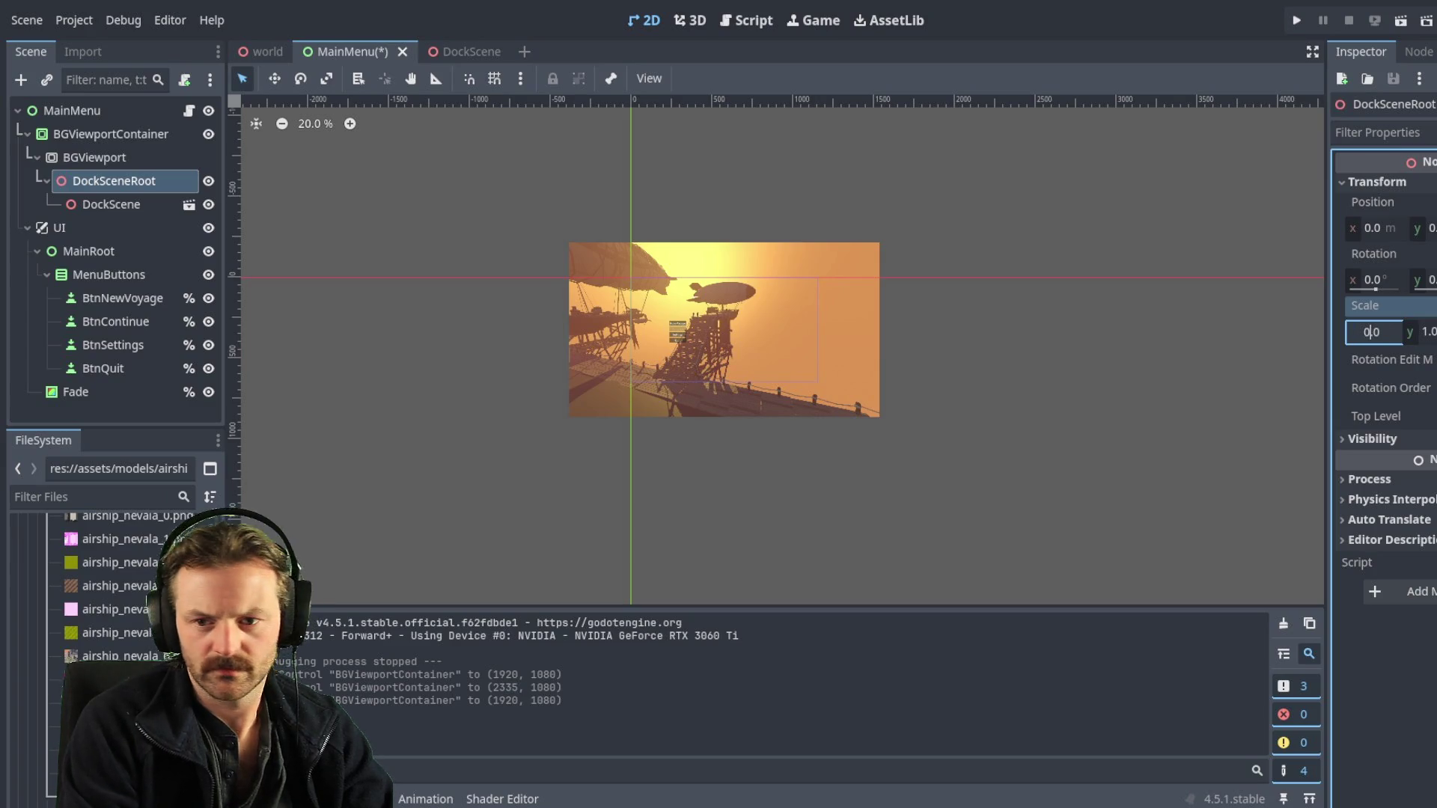
text(5)
key(Return)
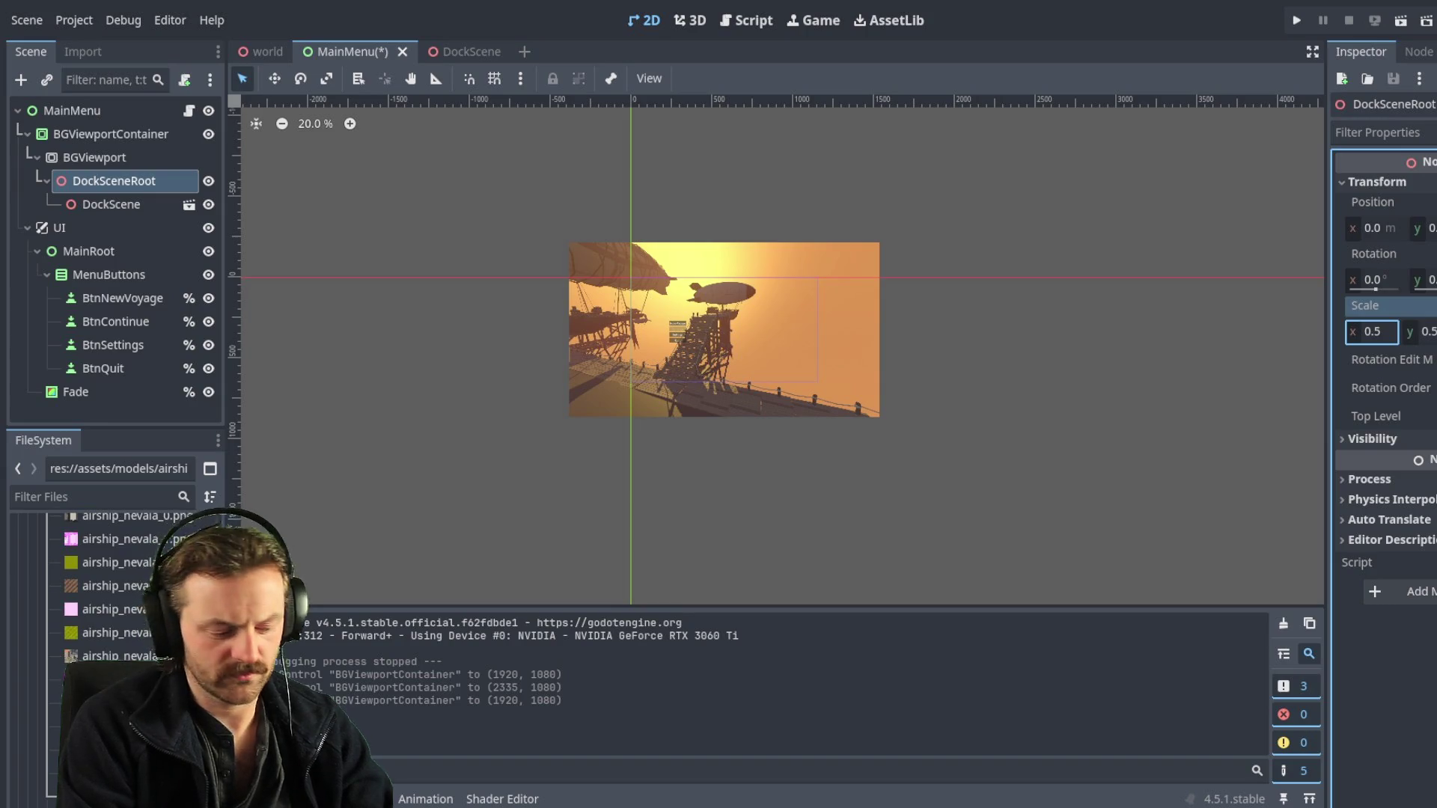
key(ctrl+z)
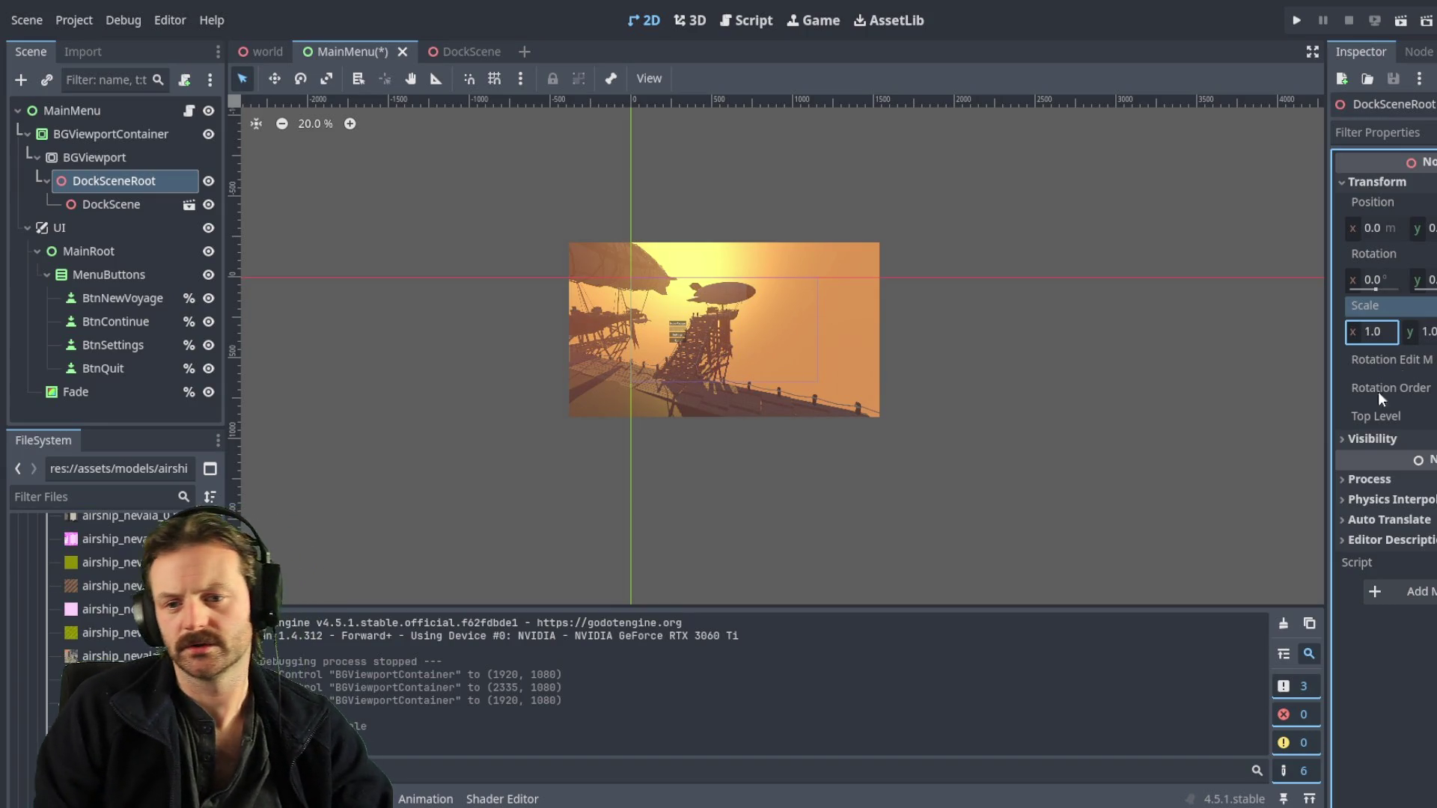
click(107, 202)
key(ctrl+shift+z)
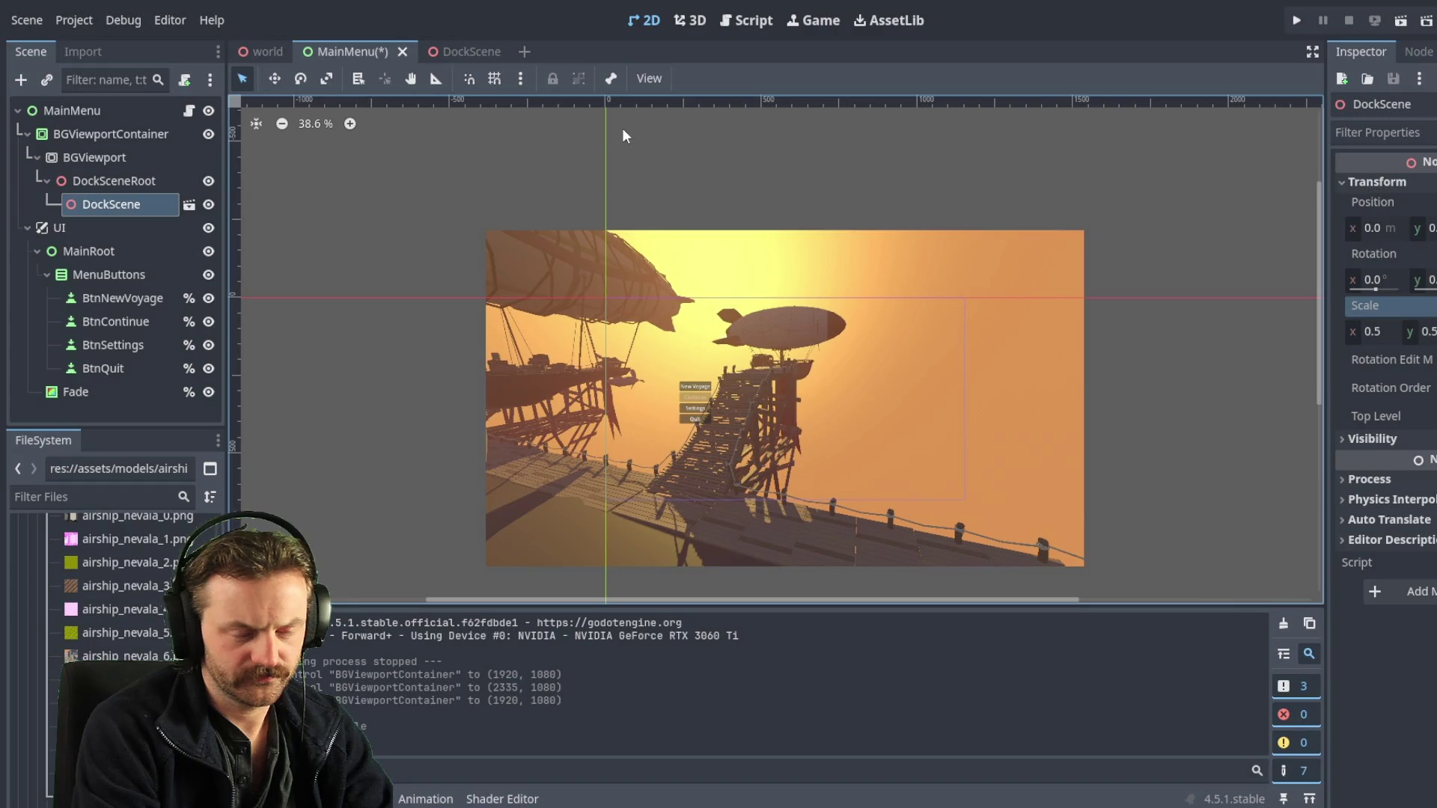
key(F5)
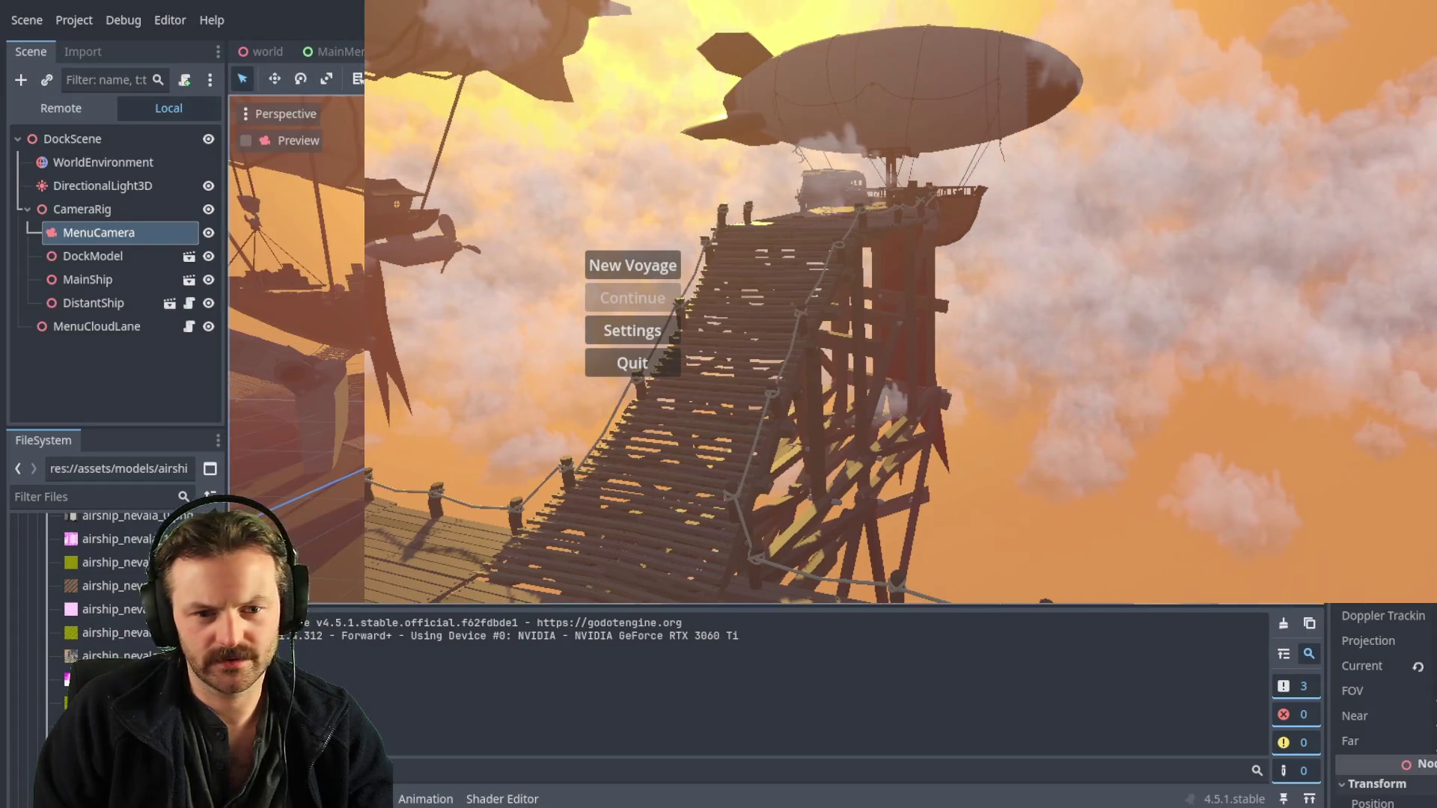
- Review MenuCloudLane's speed and size in the running game, stop it, and reselect MenuCloudLane
click(102, 326)
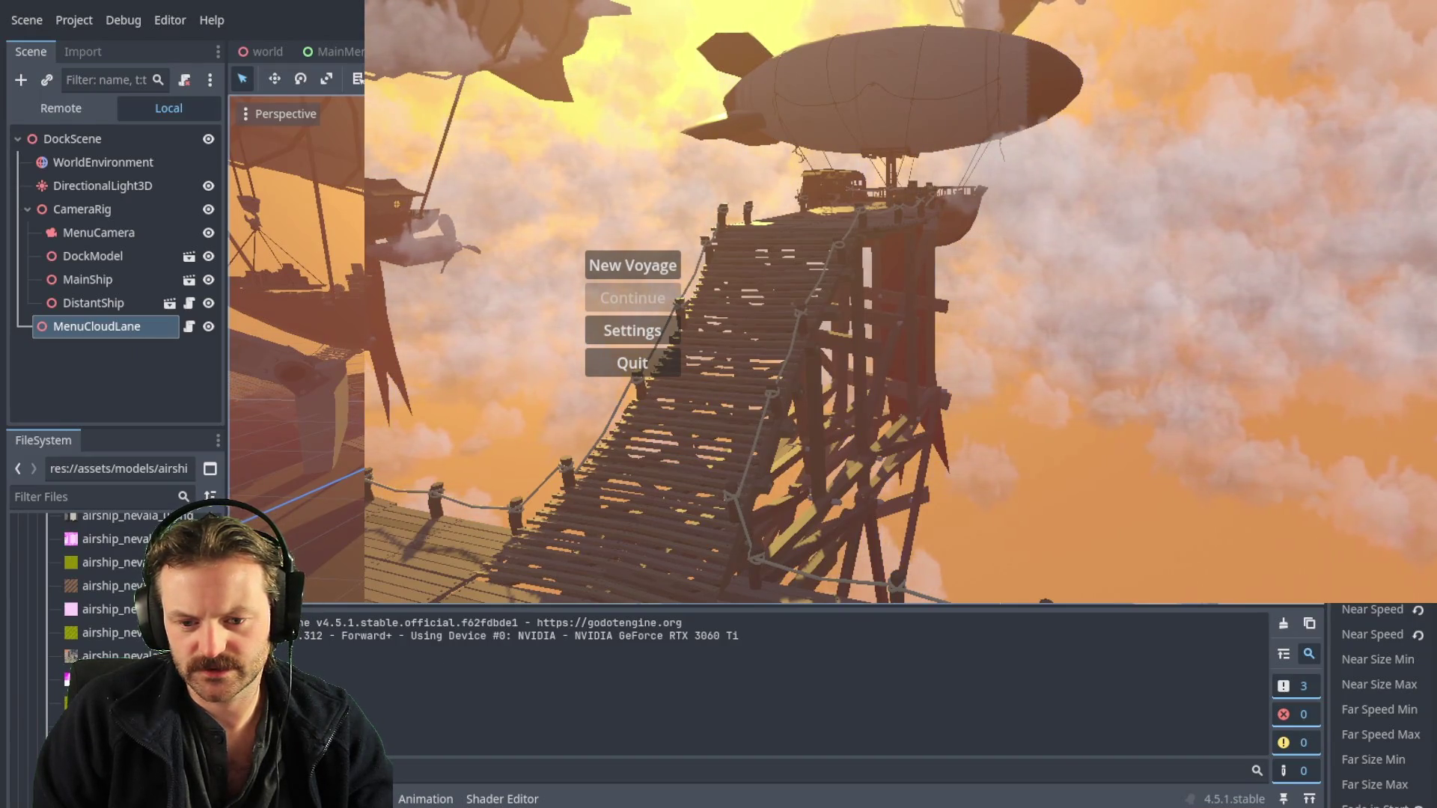
key(F8)
click(114, 300)
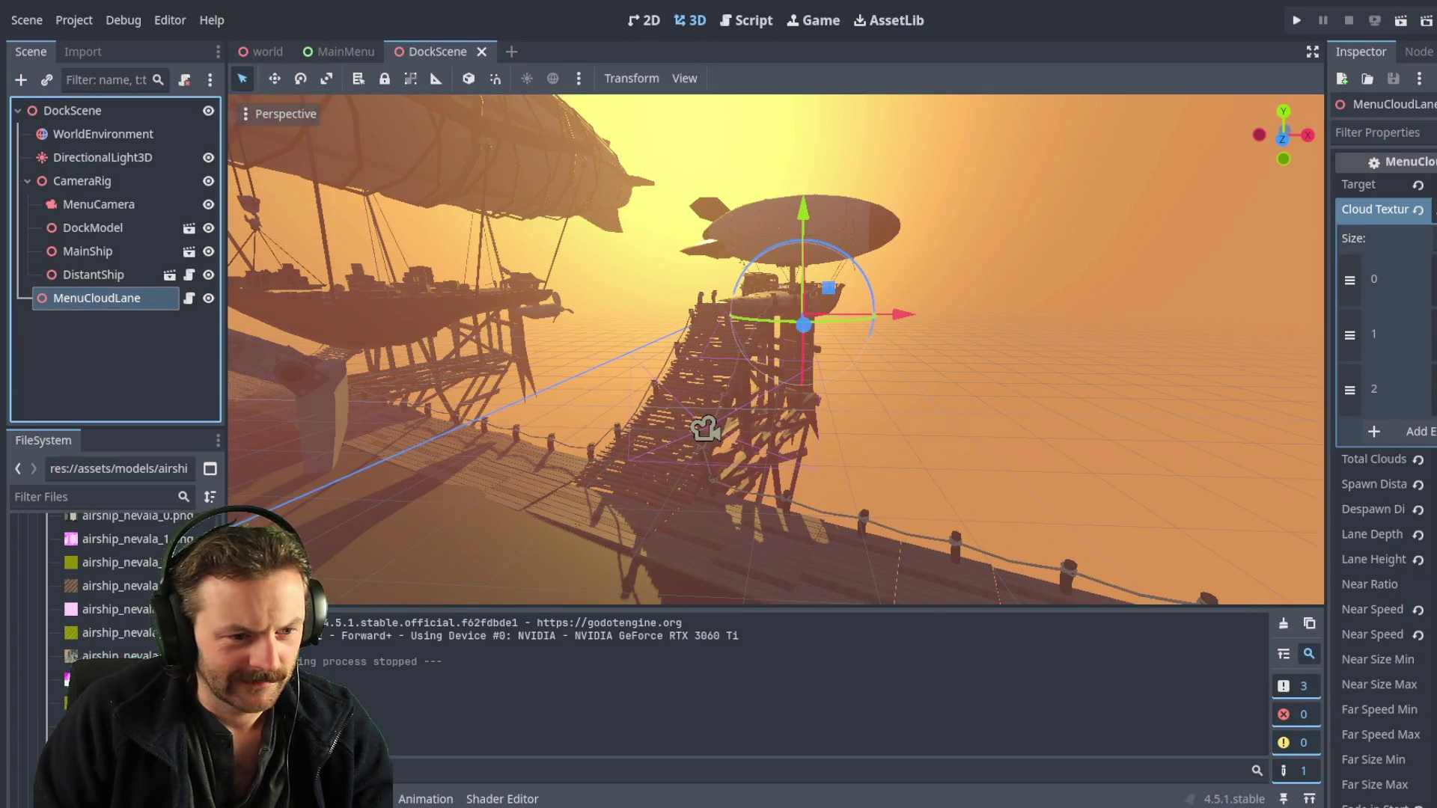
- Duplicate MenuCloudLane as MenuCloudLane2, lower it to Y -12.538, and save and run DockScene
key(ctrl+d)
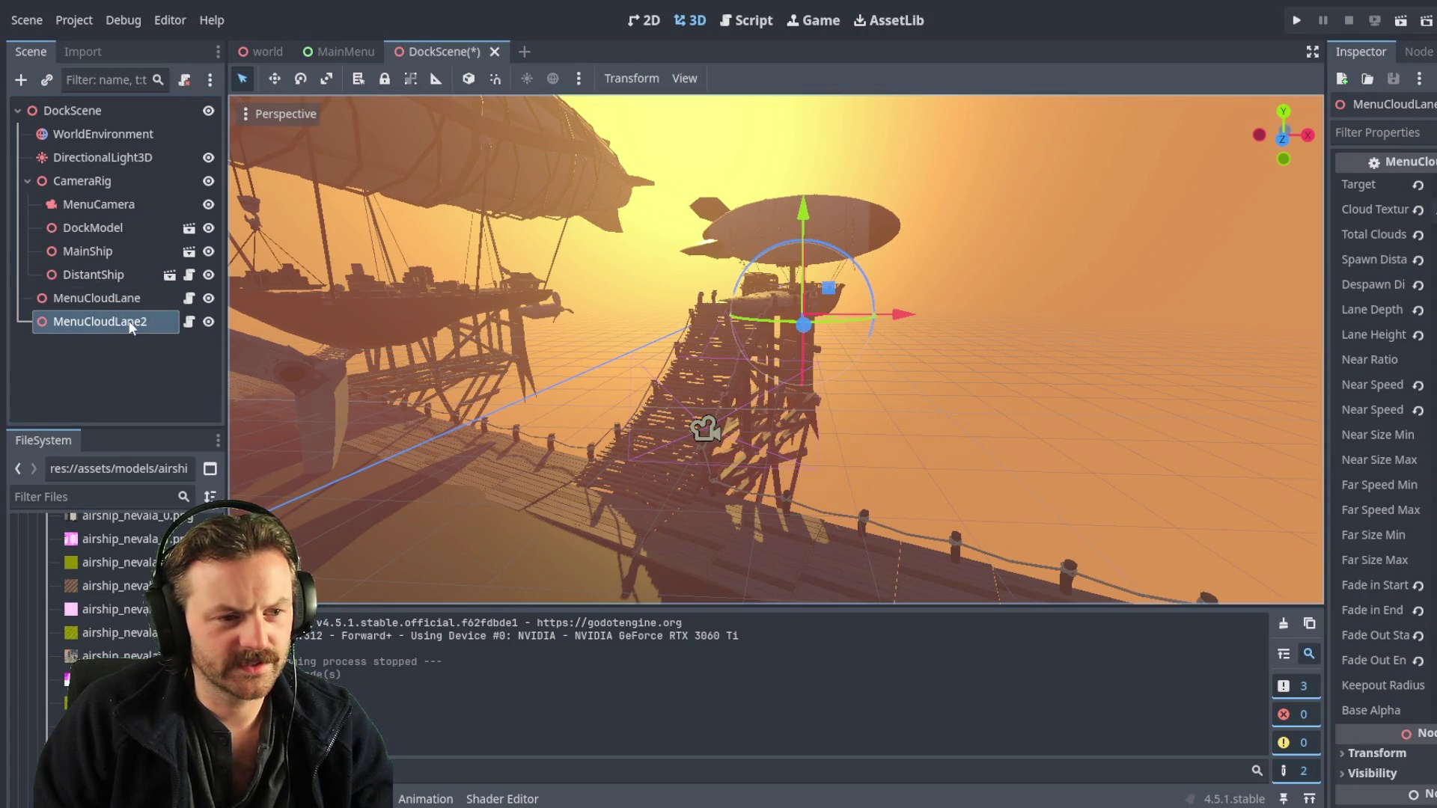
drag(803, 223, 803, 358)
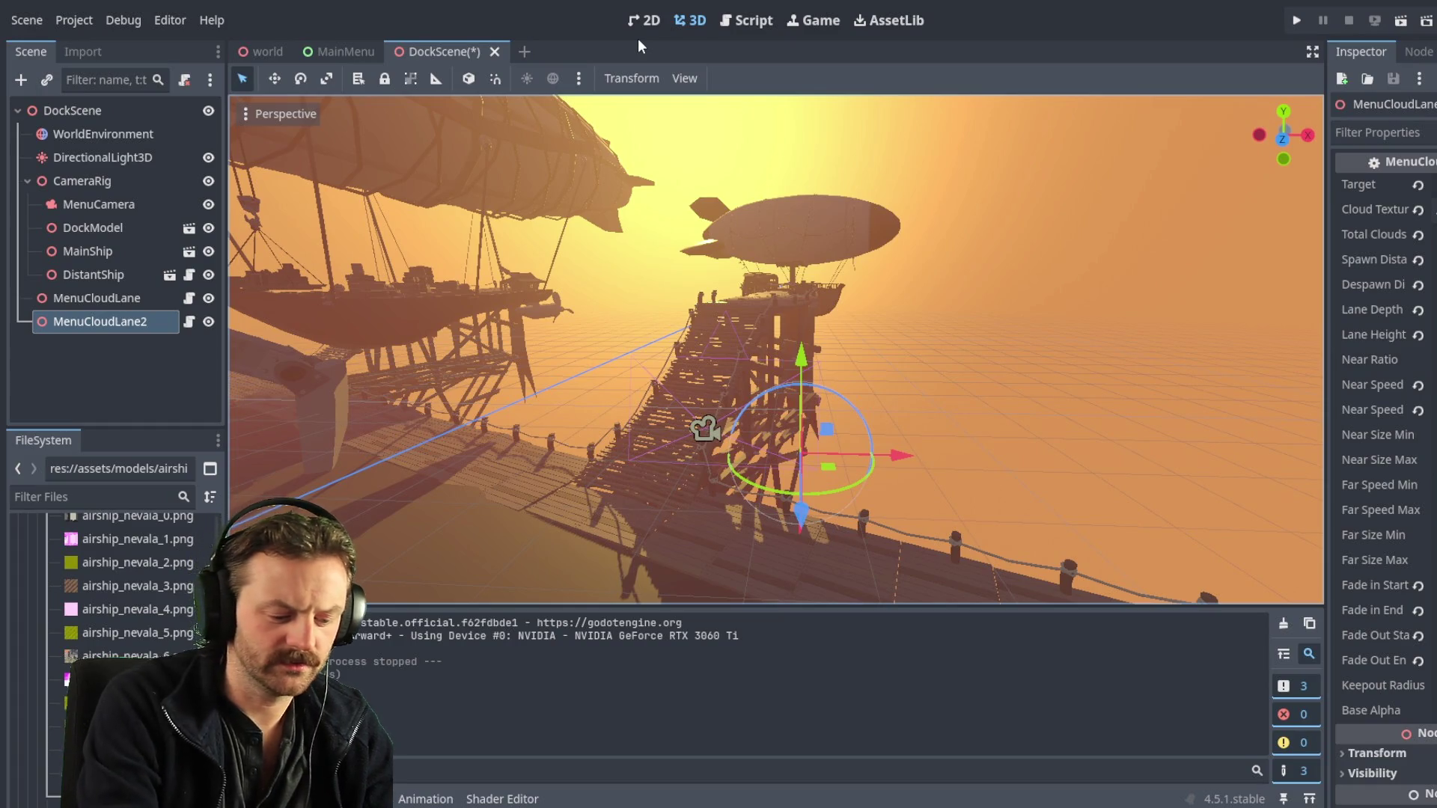
key(F6)
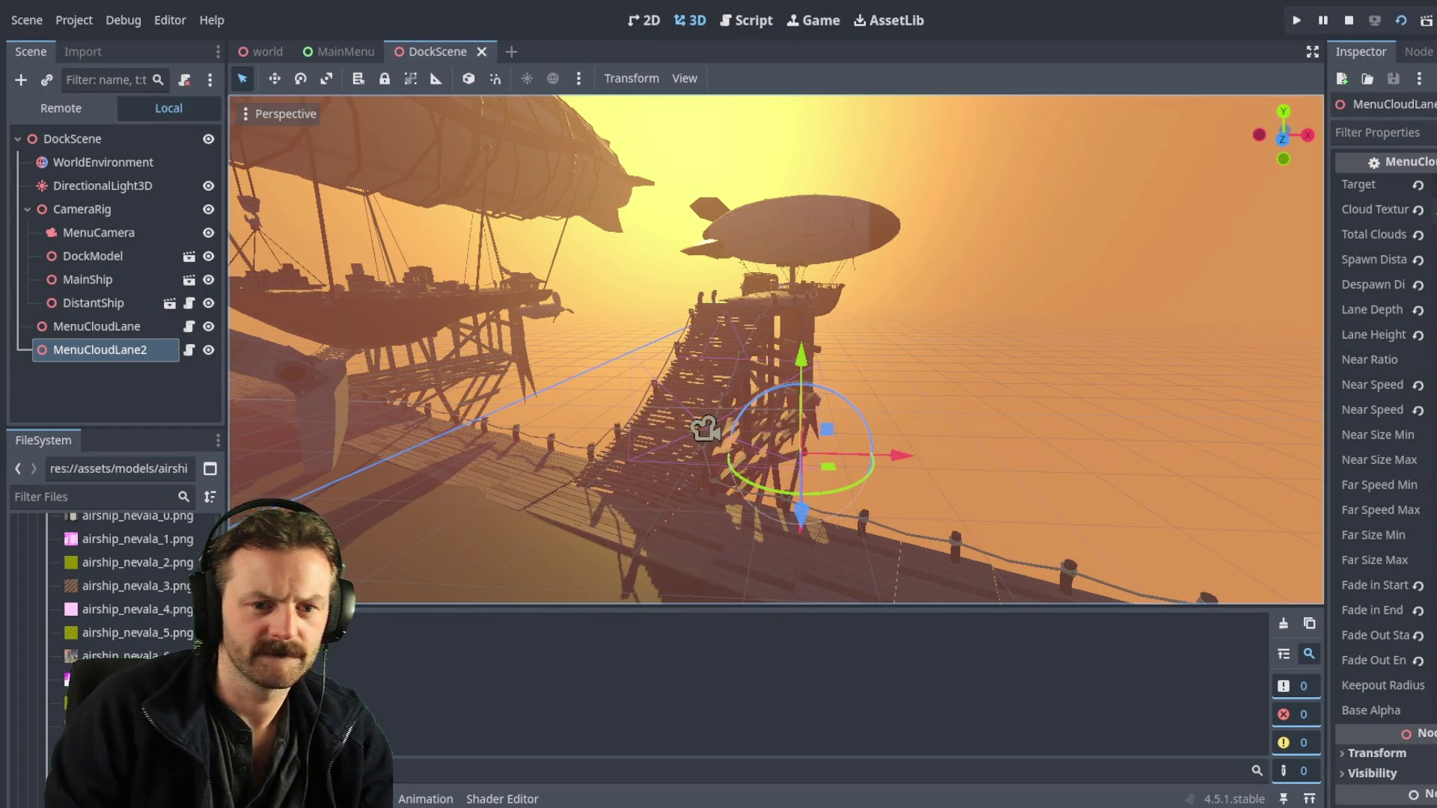
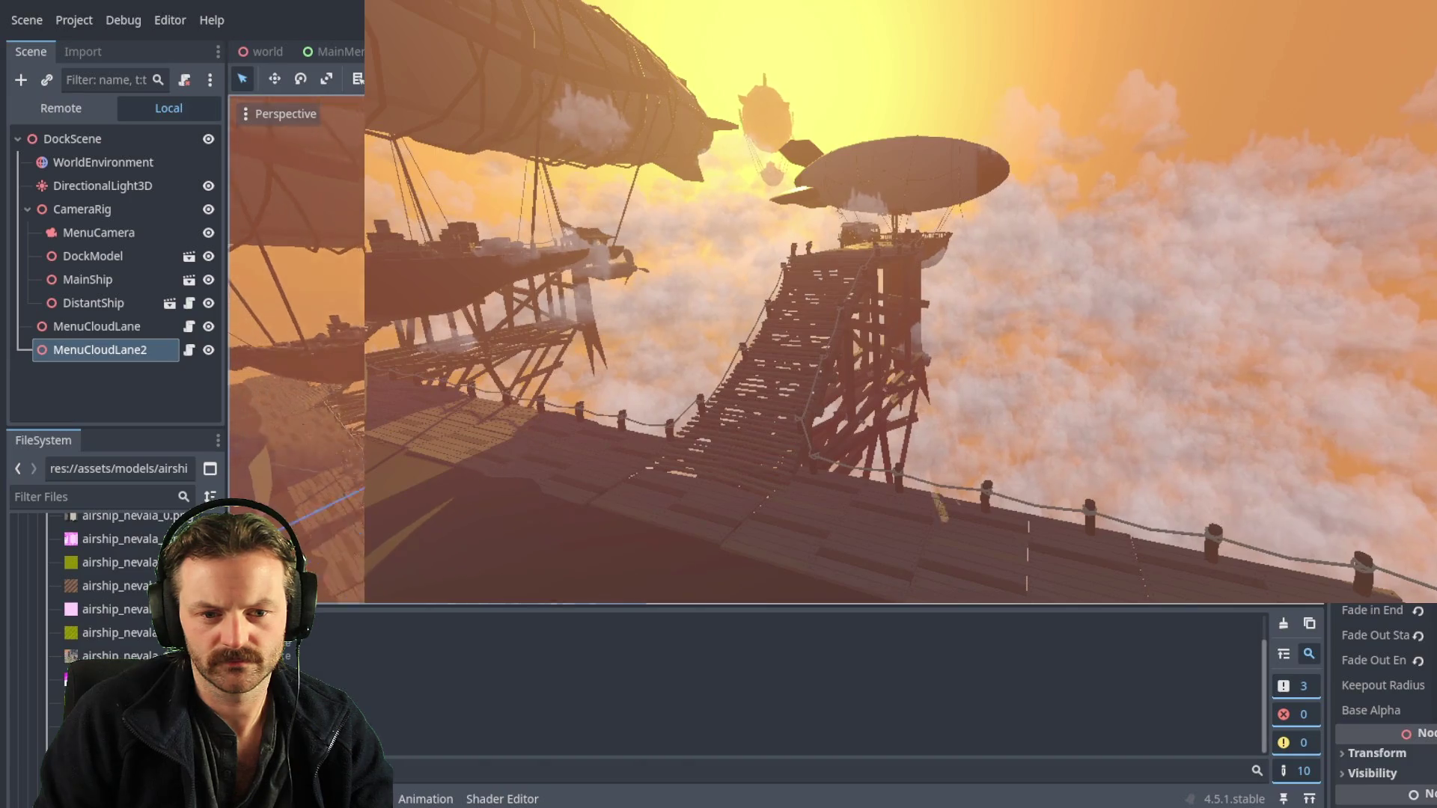
- Duplicate MenuCloudLane2 to create a third cloud lane, MenuCloudLane3, beside the dock
scroll(296, 300, down, 5)
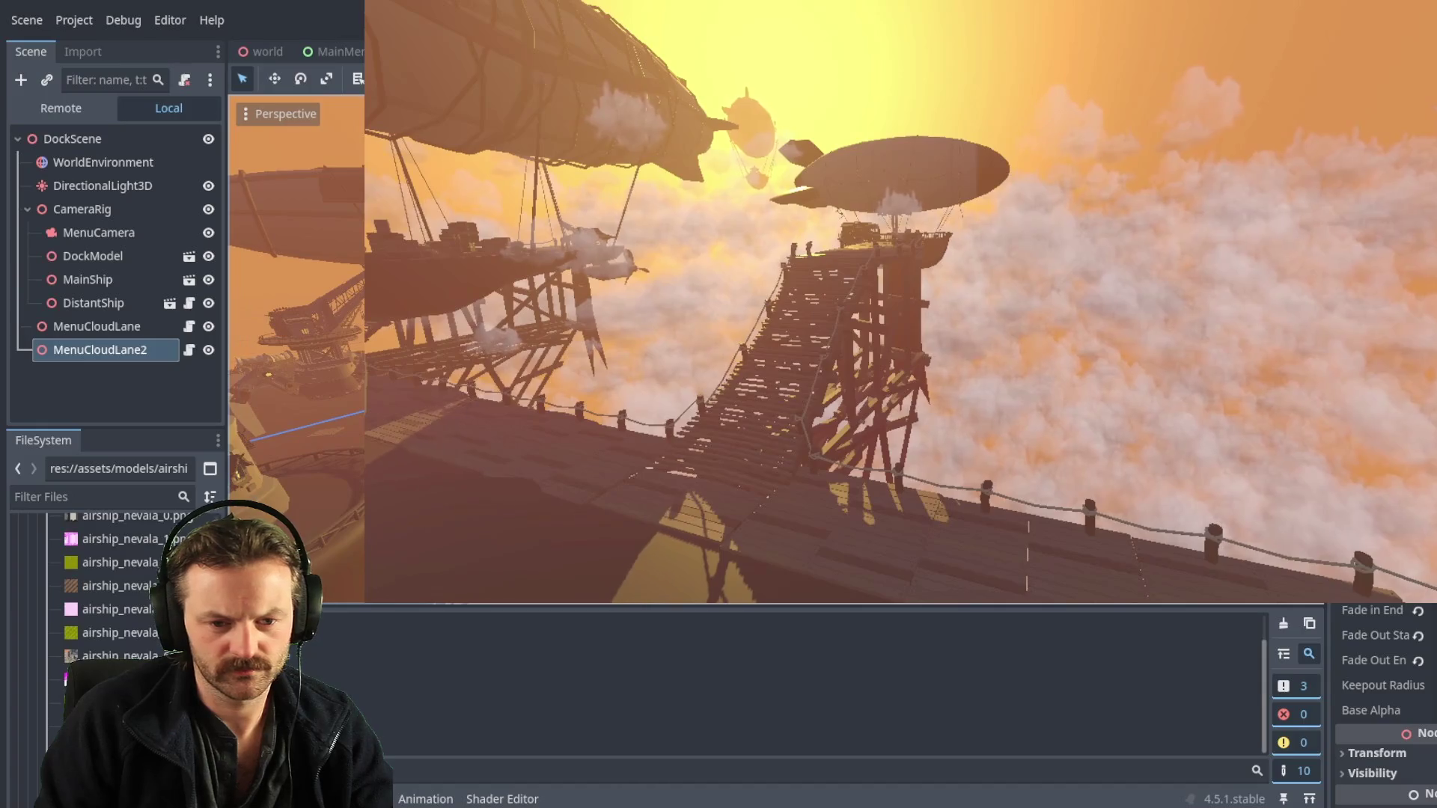
drag(299, 337, 307, 352)
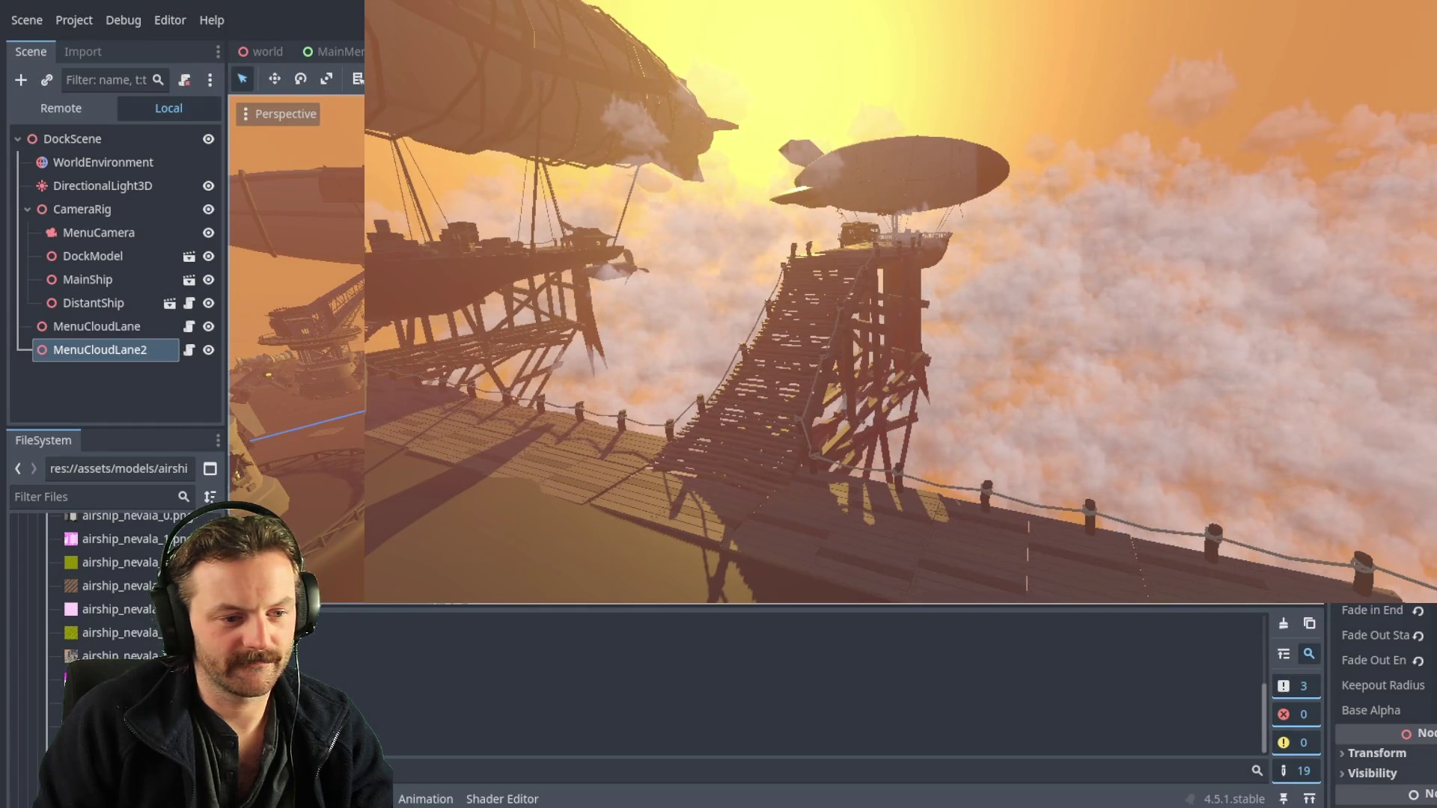
key(ctrl+d)
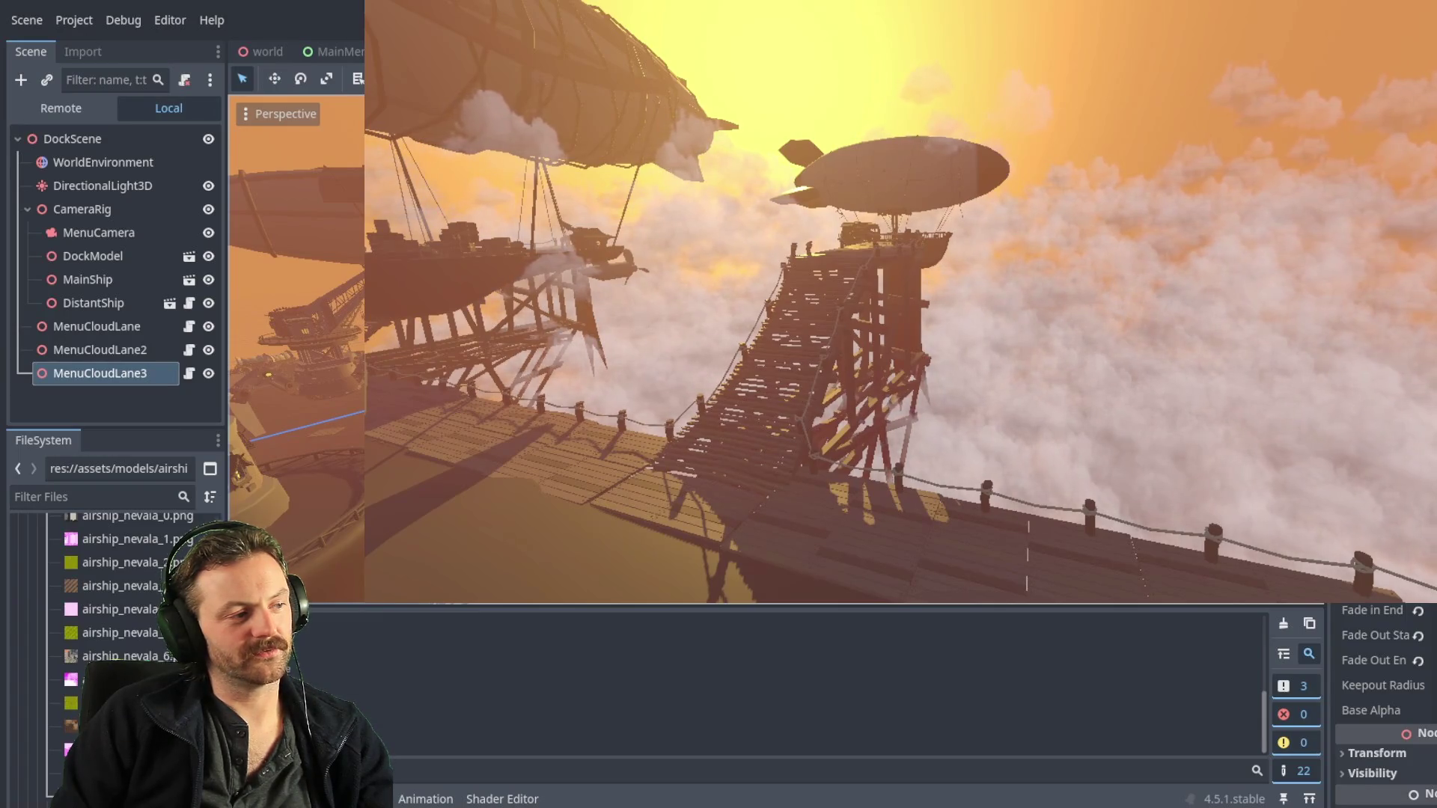
click(97, 326)
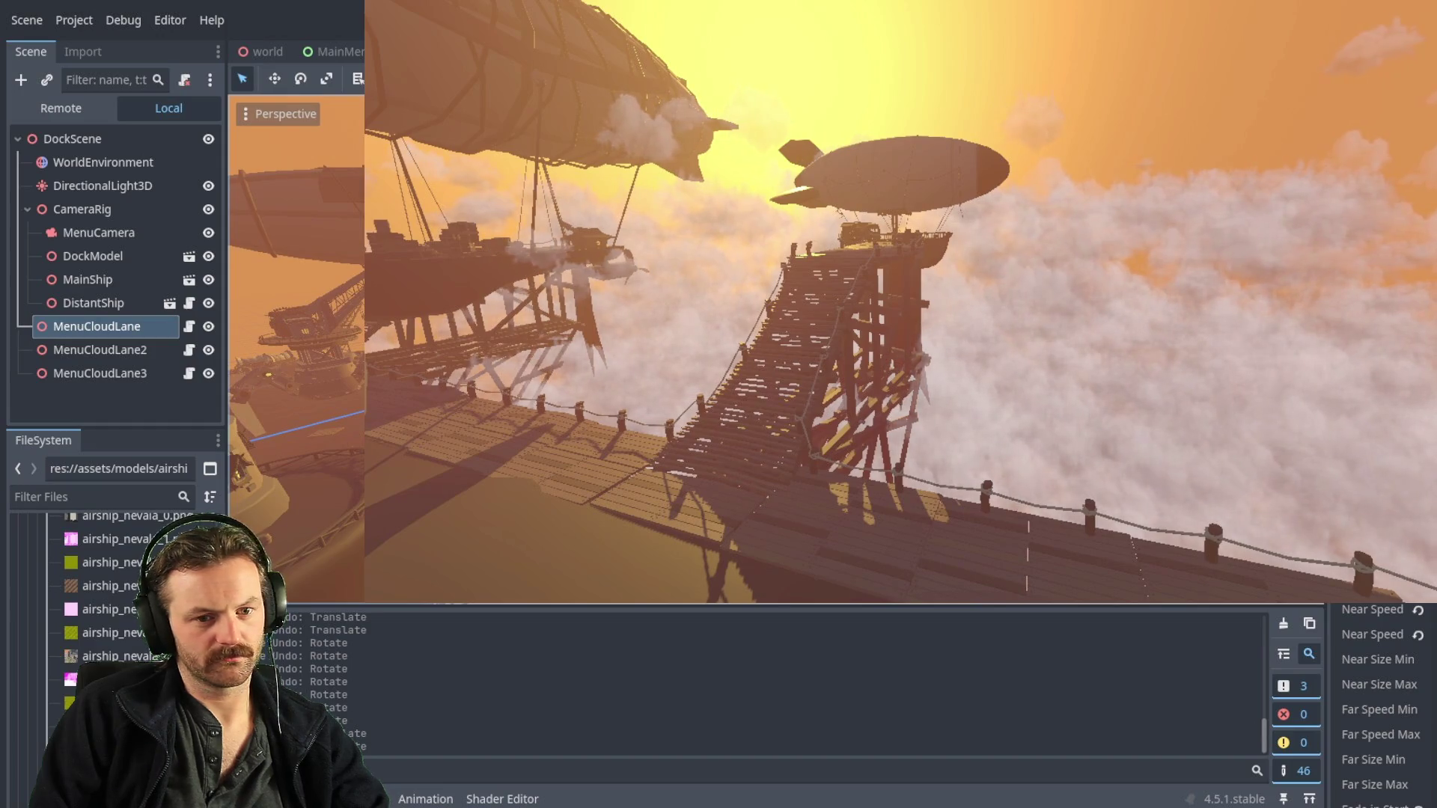
- Undo three transform changes on MenuCloudLane and shift it slightly along the X axis instead
key(ctrl+z)
key(ctrl+z)
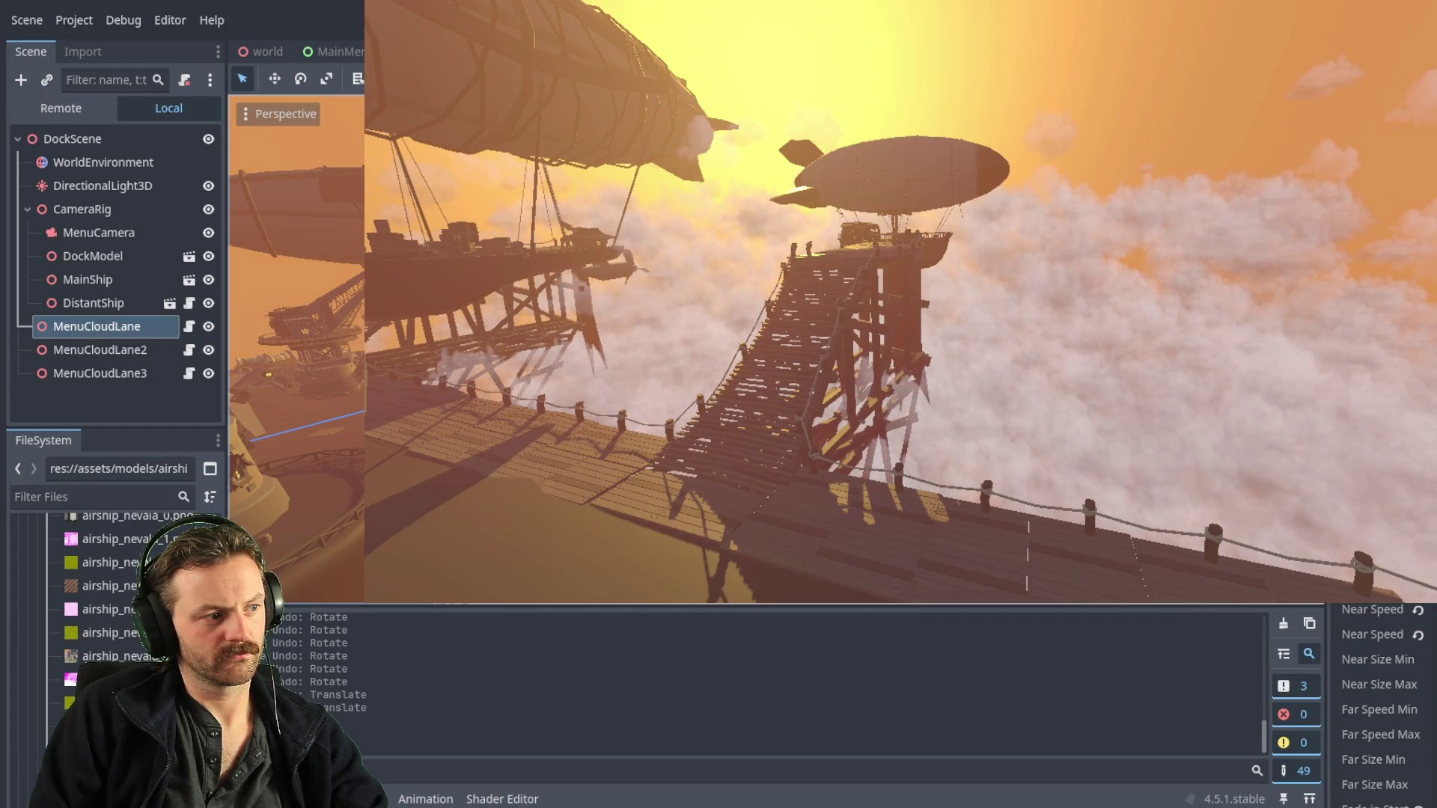
key(ctrl+z)
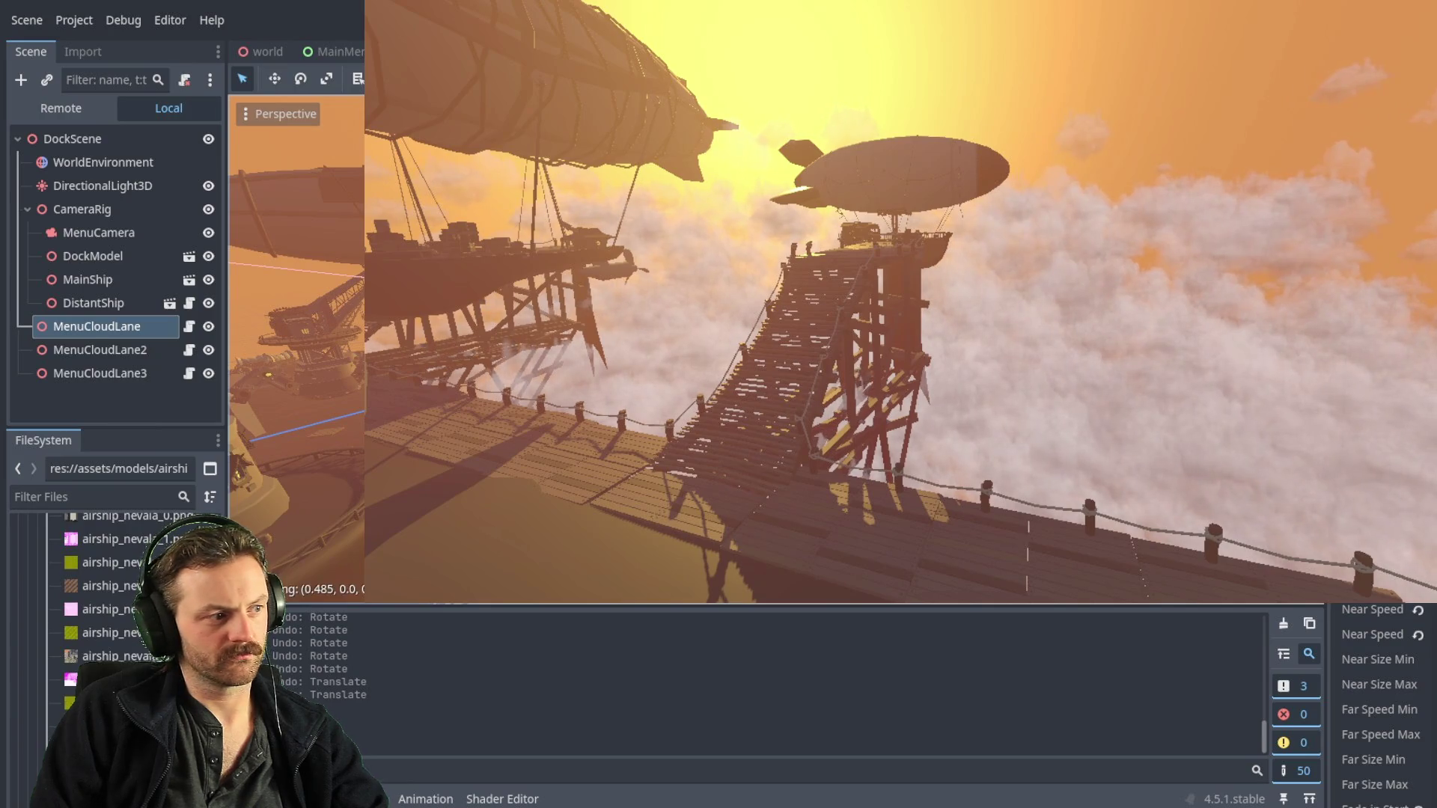
key(ctrl+z)
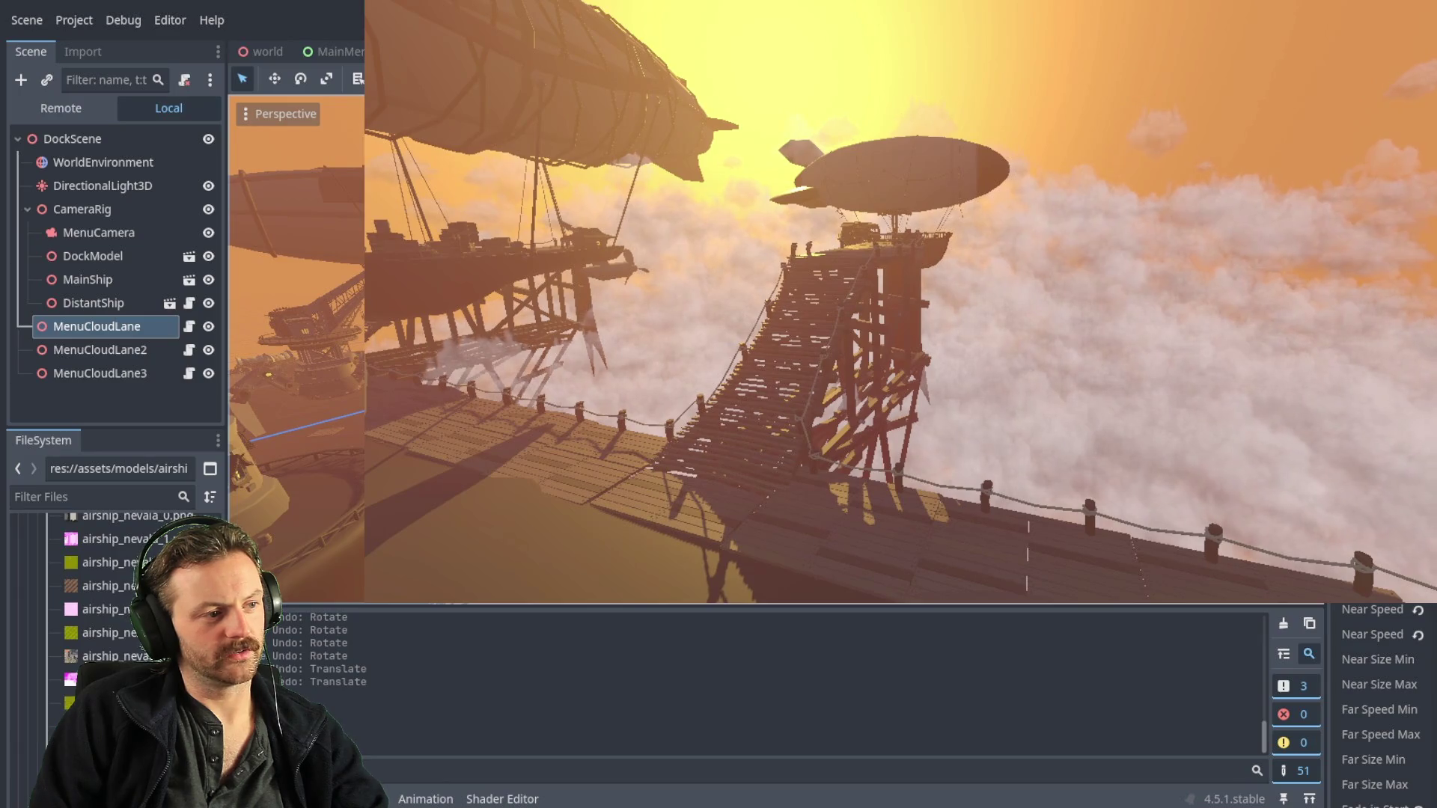
key(g)
key(x)
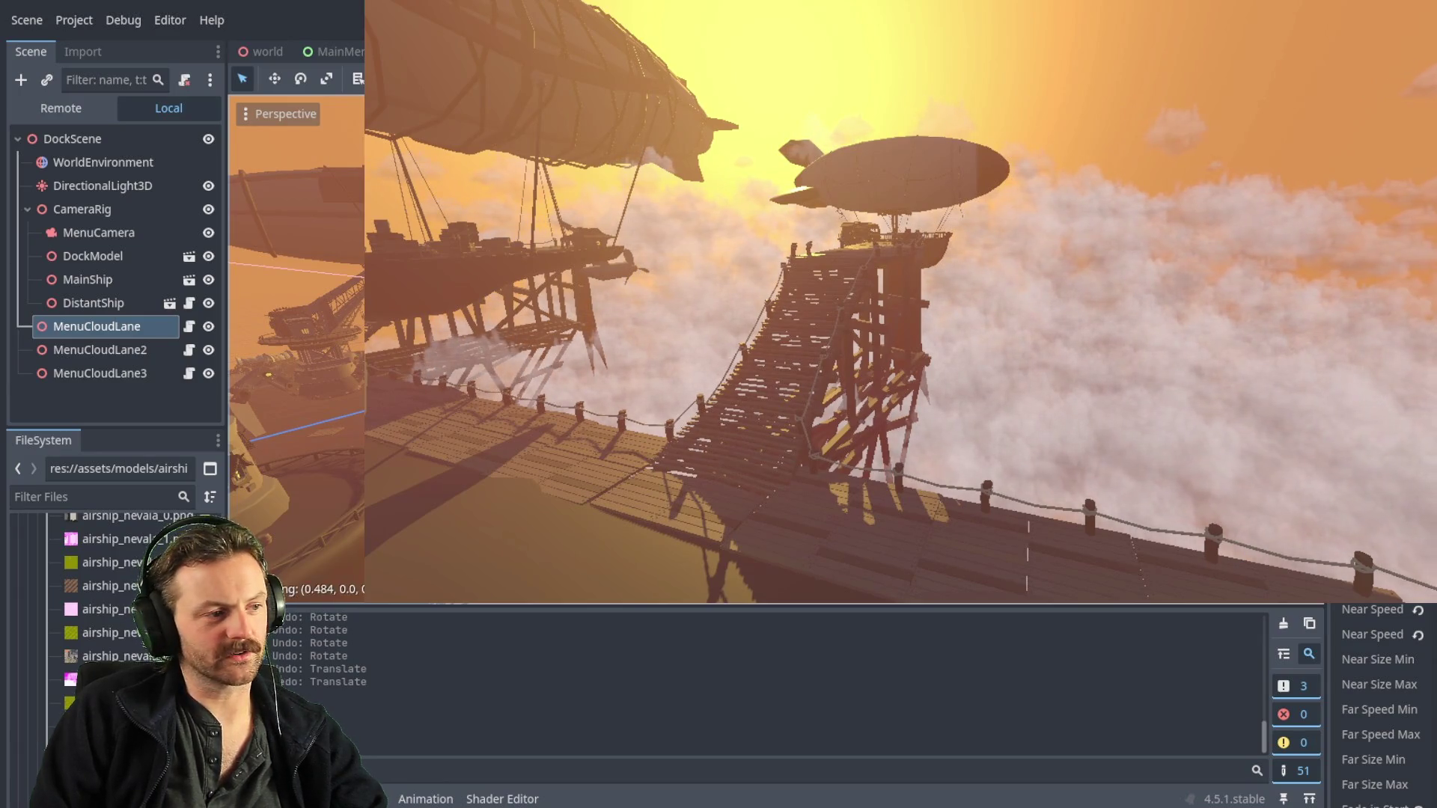
key(Return)
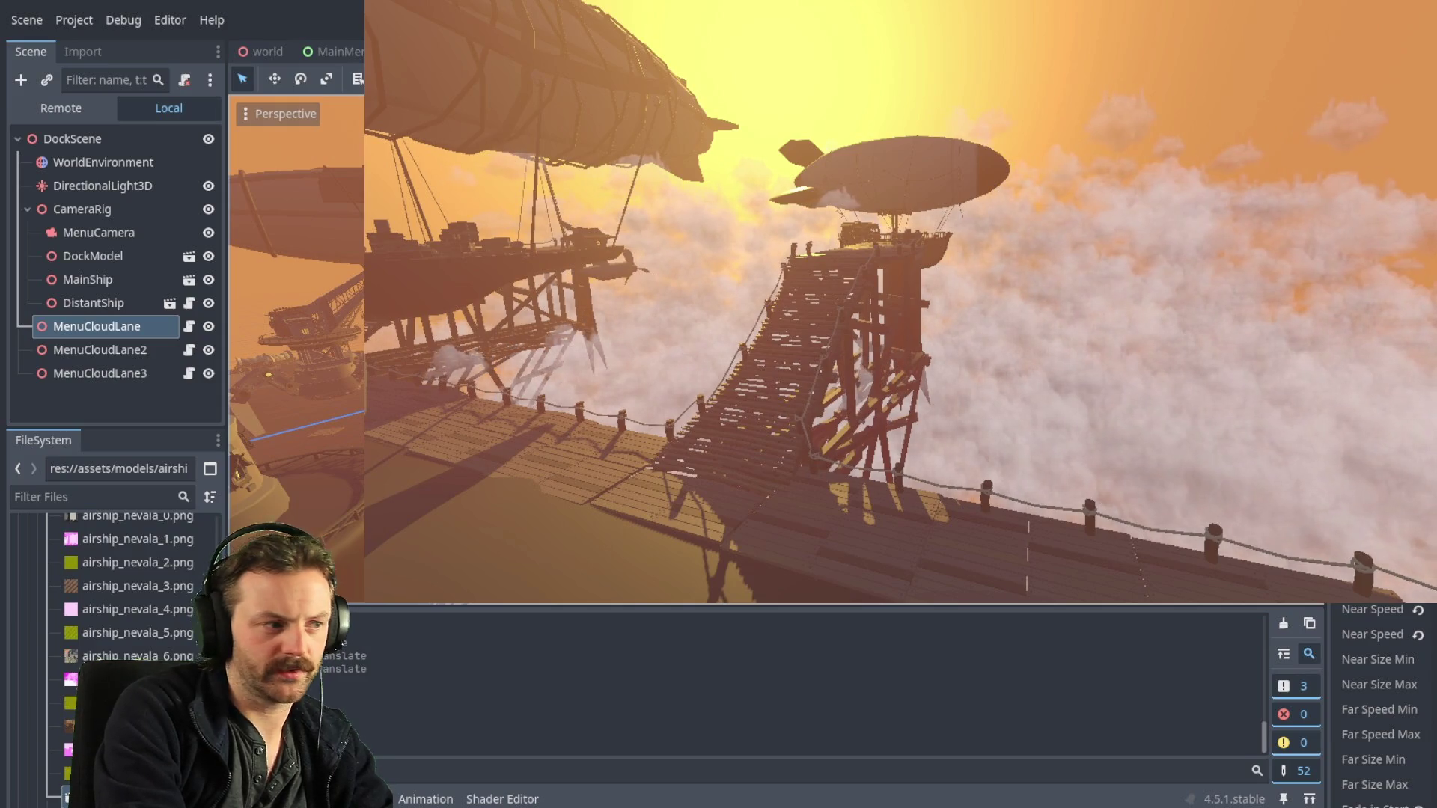
- Save and run DockScene, select WorldEnvironment, then close the running preview
key(F6)
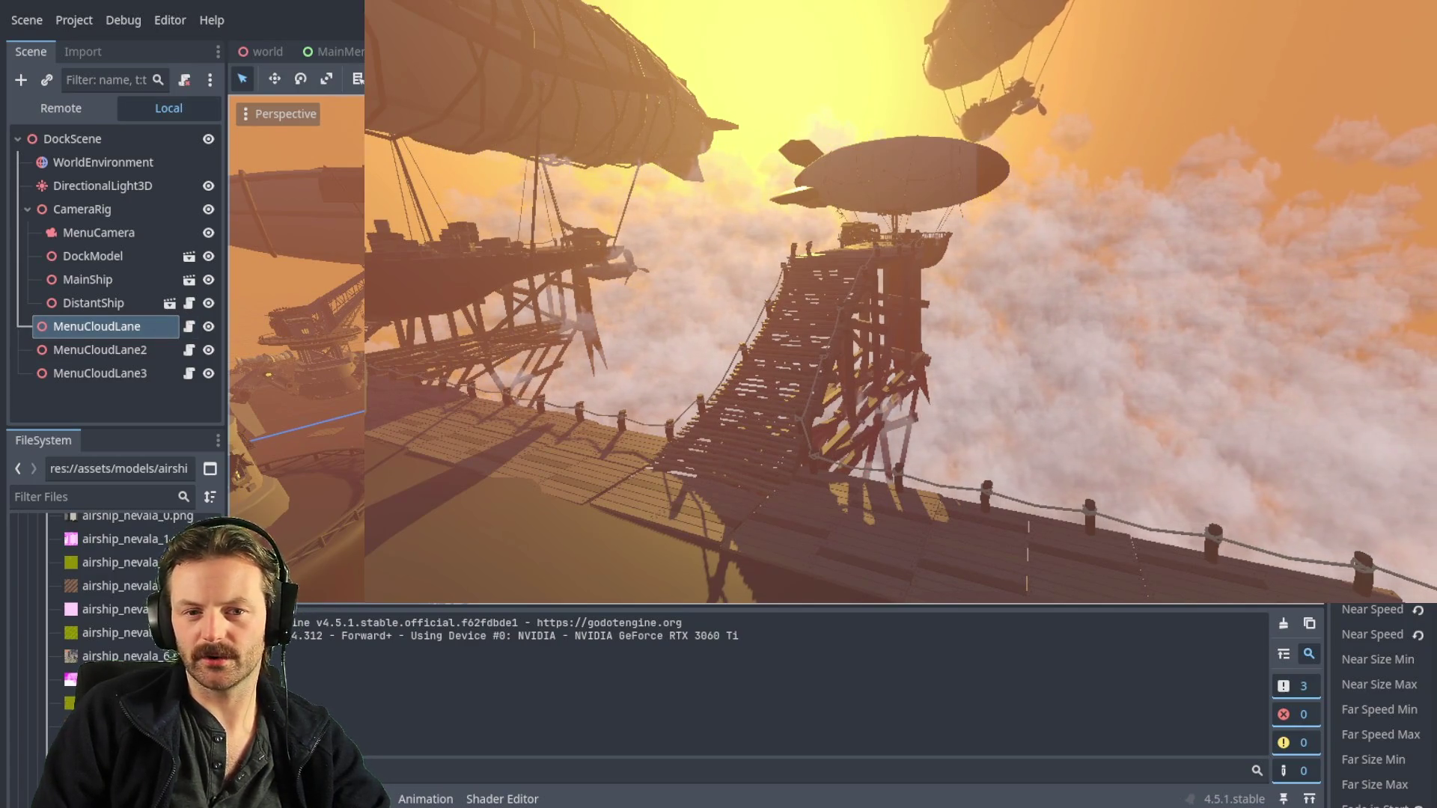
click(105, 162)
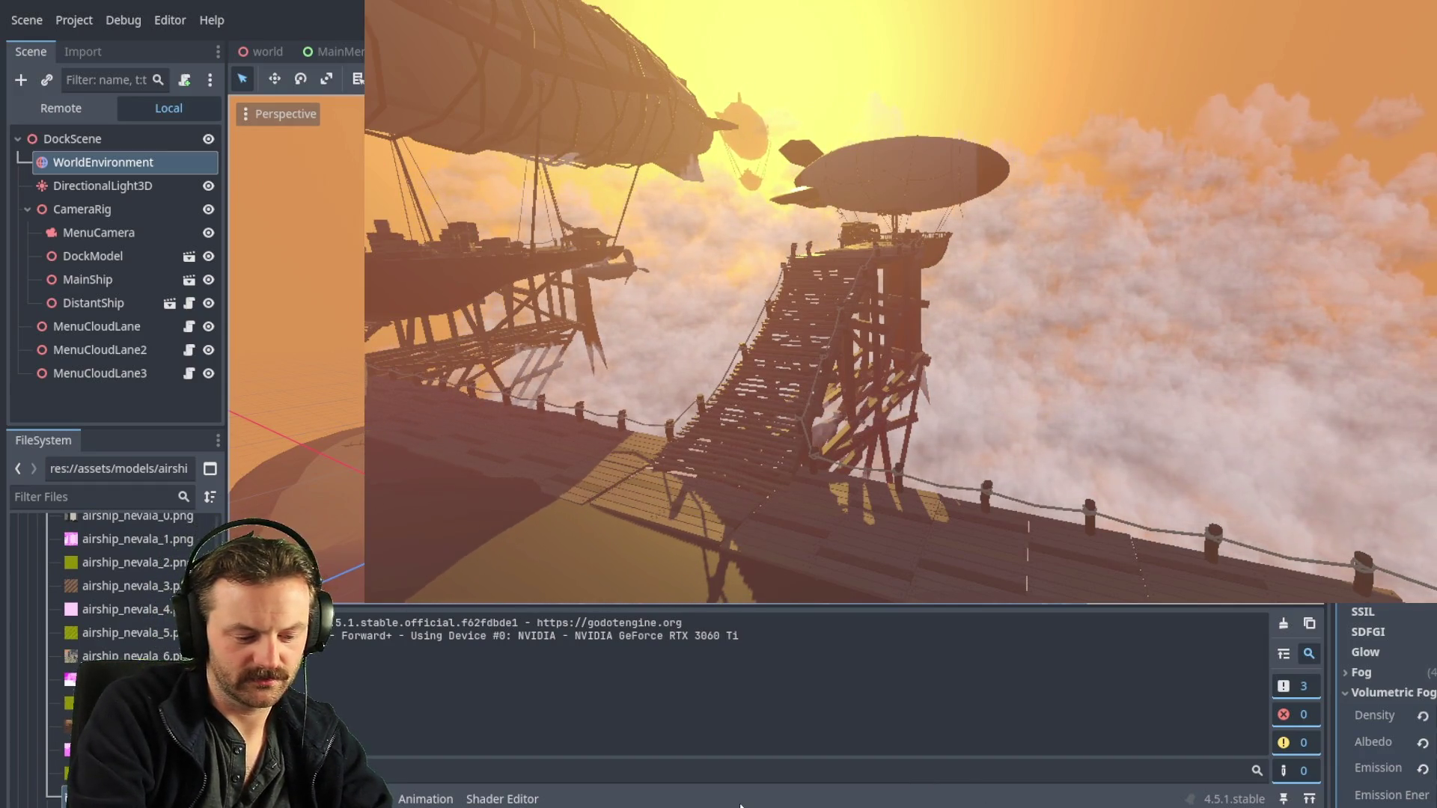
key(alt+F4)
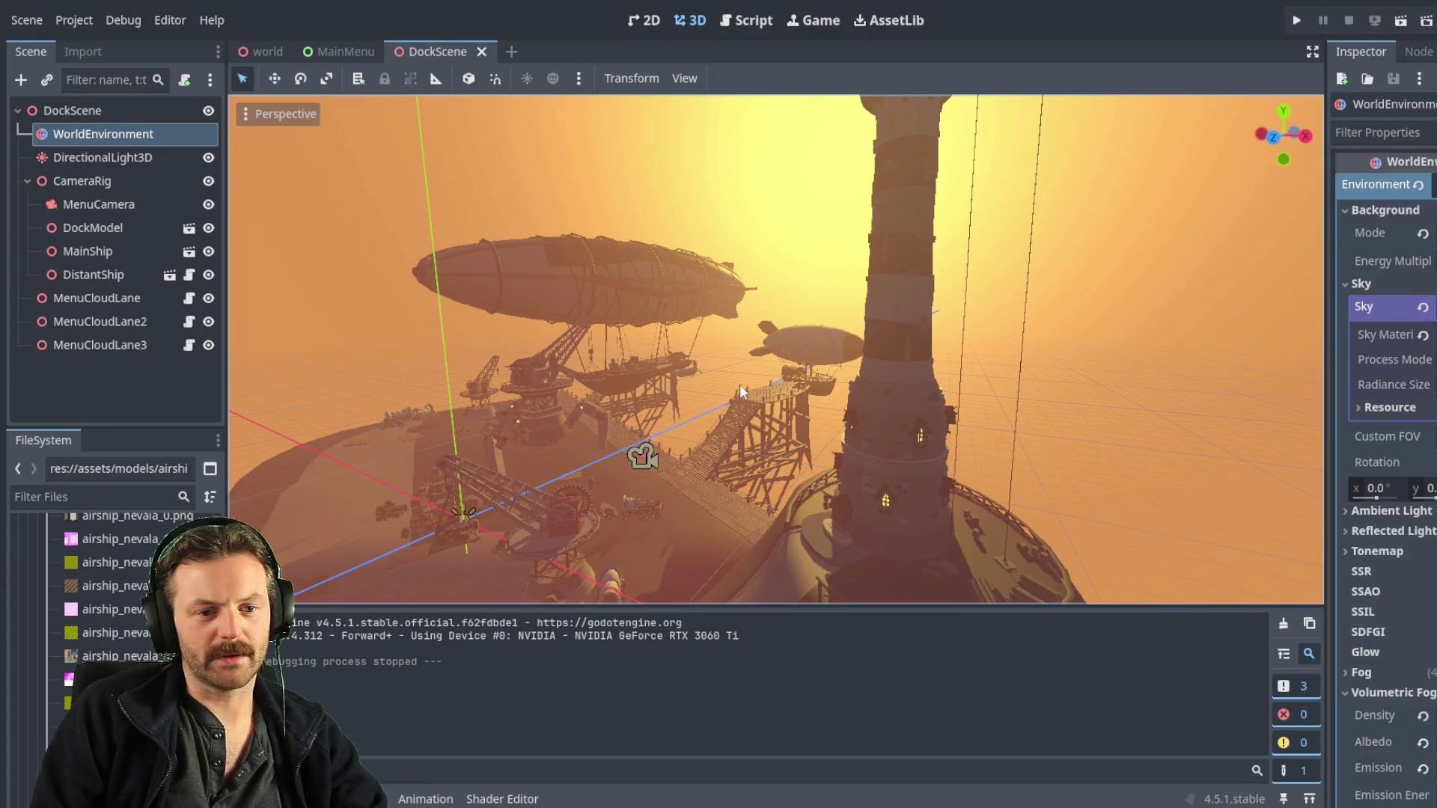
- Turn the view toward the distant airship and select DistantShip to lower it about 25 units
drag(730, 369, 546, 351)
drag(562, 417, 563, 417)
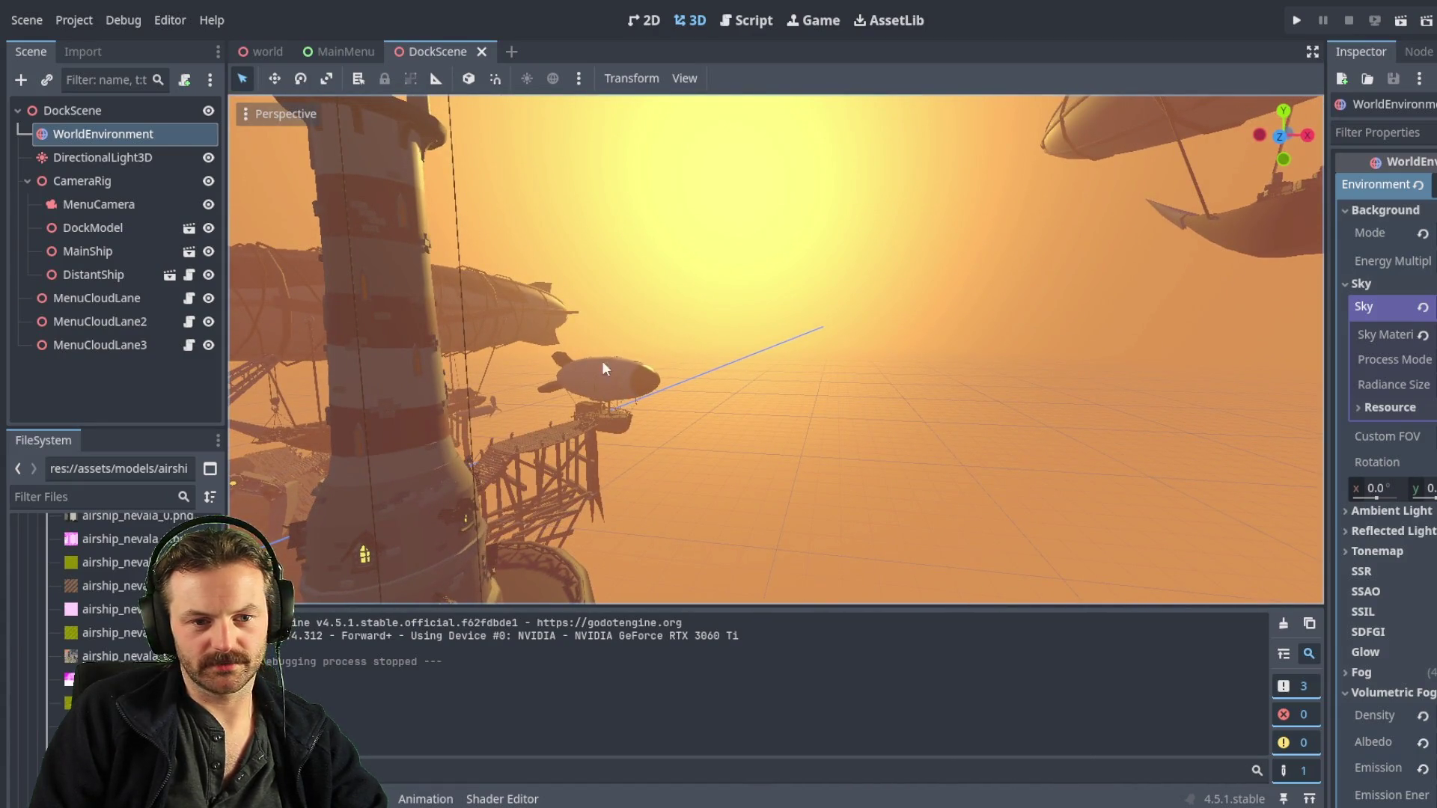
mouse_move(846, 487)
mouse_down()
mouse_move(884, 464)
mouse_move(858, 489)
mouse_move(1013, 204)
mouse_move(1023, 251)
mouse_up()
click(1036, 178)
- Review the world environment settings and select the sun light for adjustment
mouse_move(823, 361)
mouse_down()
mouse_move(879, 309)
mouse_move(844, 274)
mouse_up()
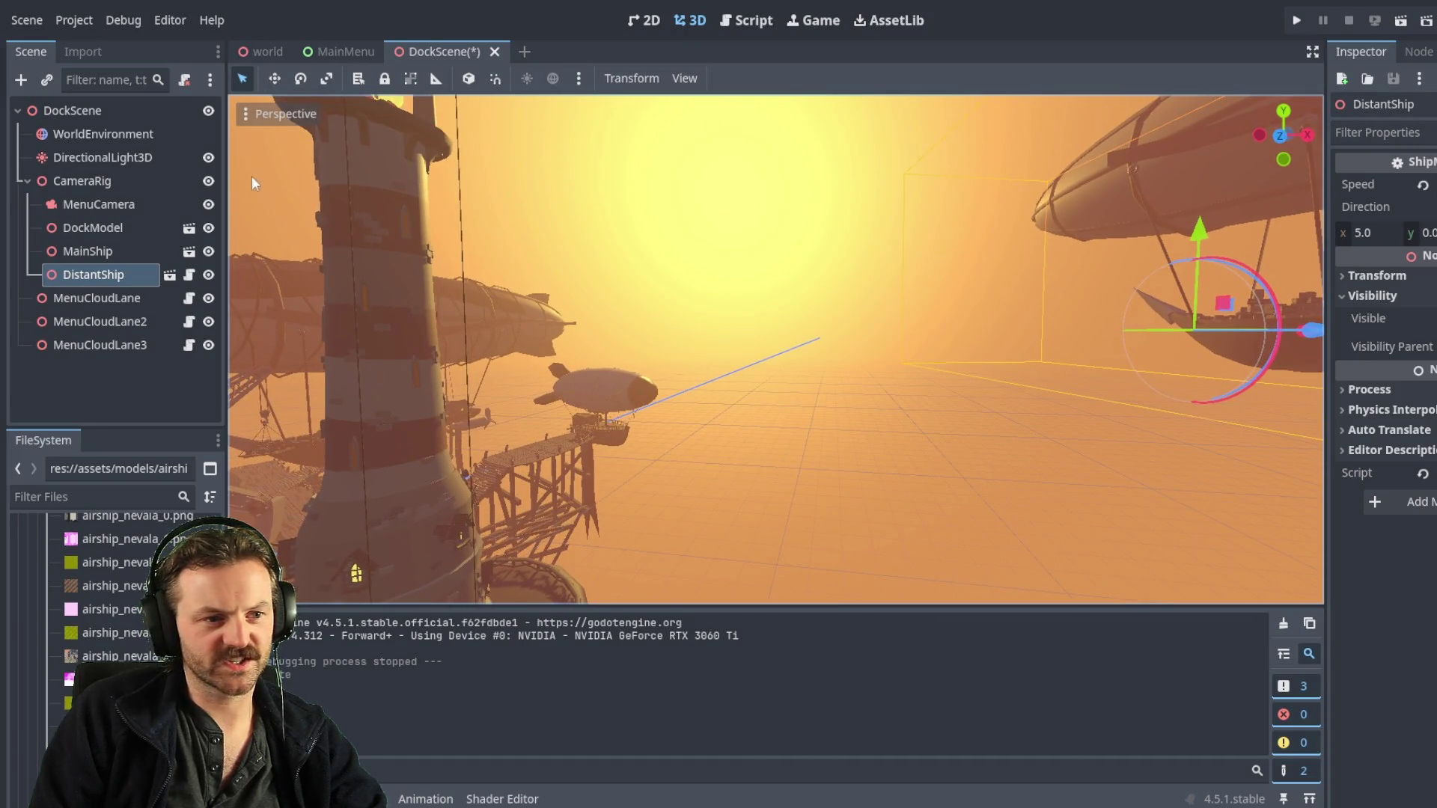
click(93, 134)
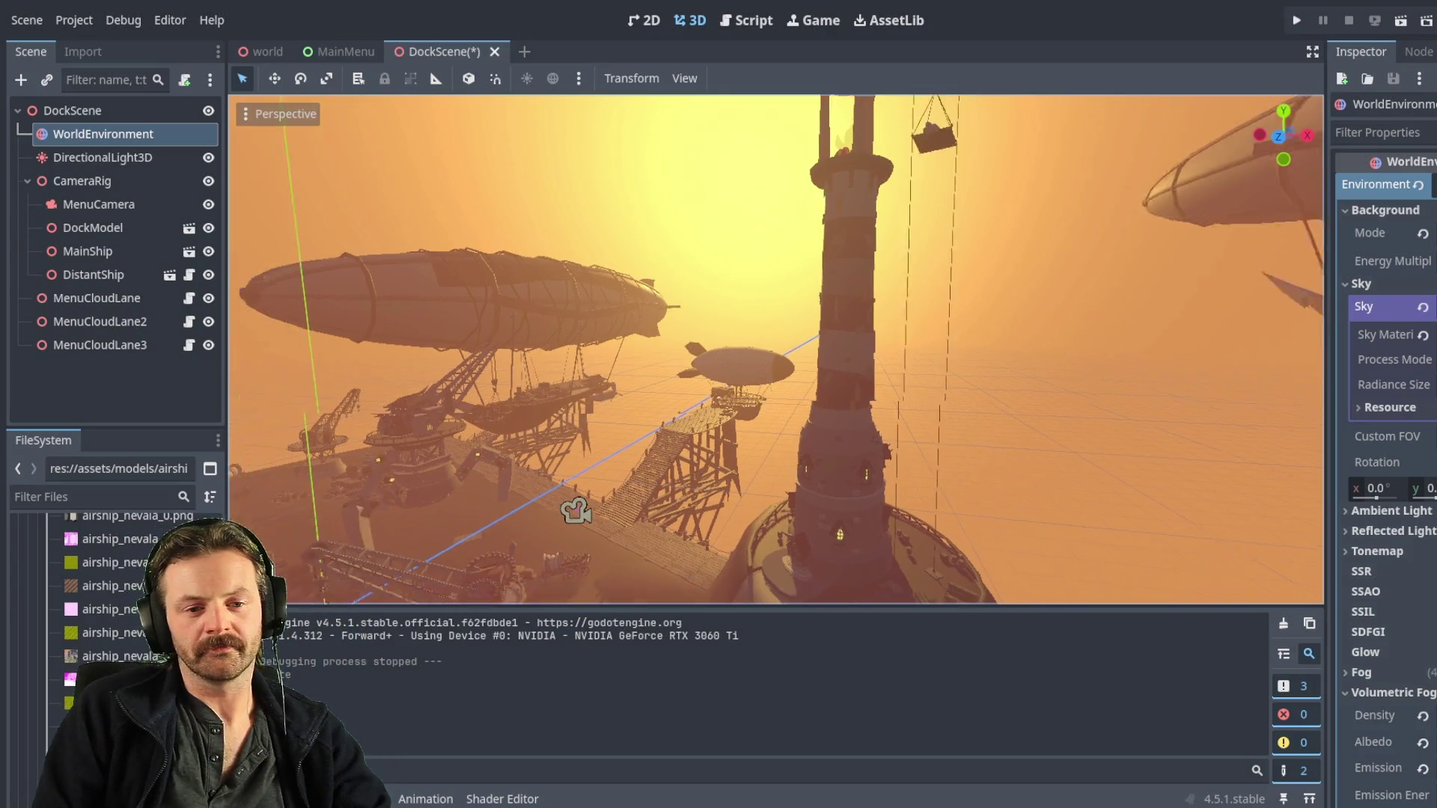
click(103, 158)
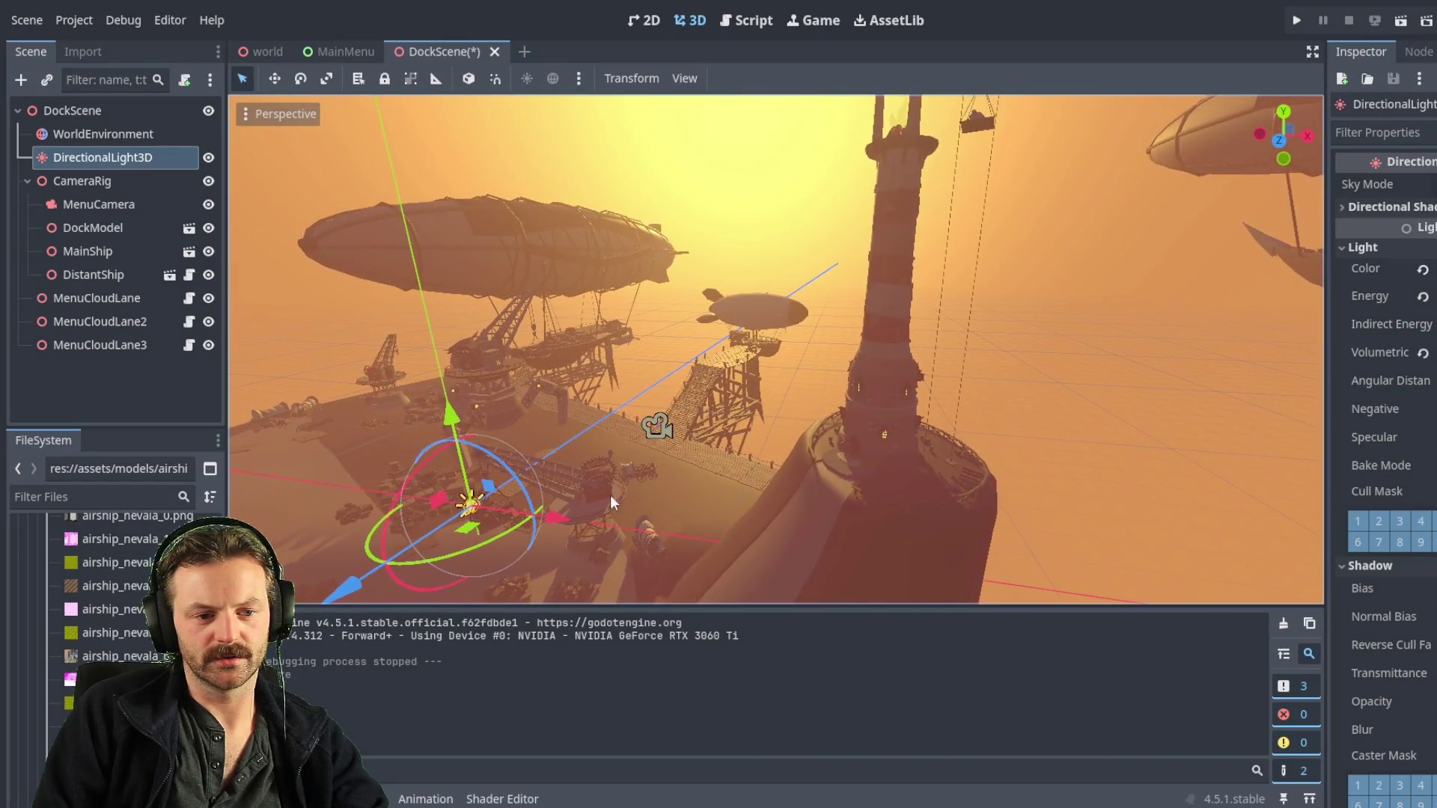
- Tilt the sun slightly, save and run the scene, and select the DistantShip node
drag(399, 507, 410, 464)
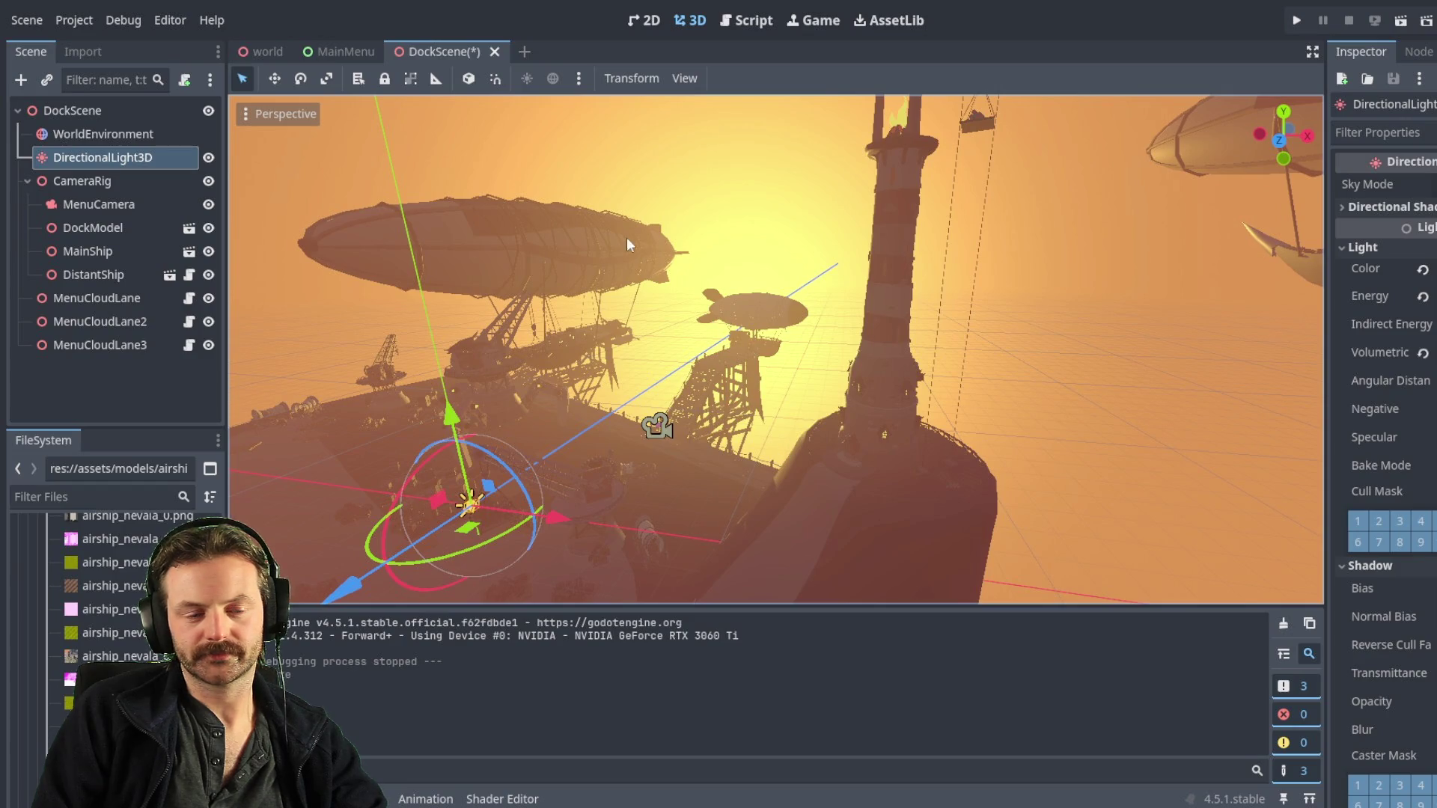
key(F6)
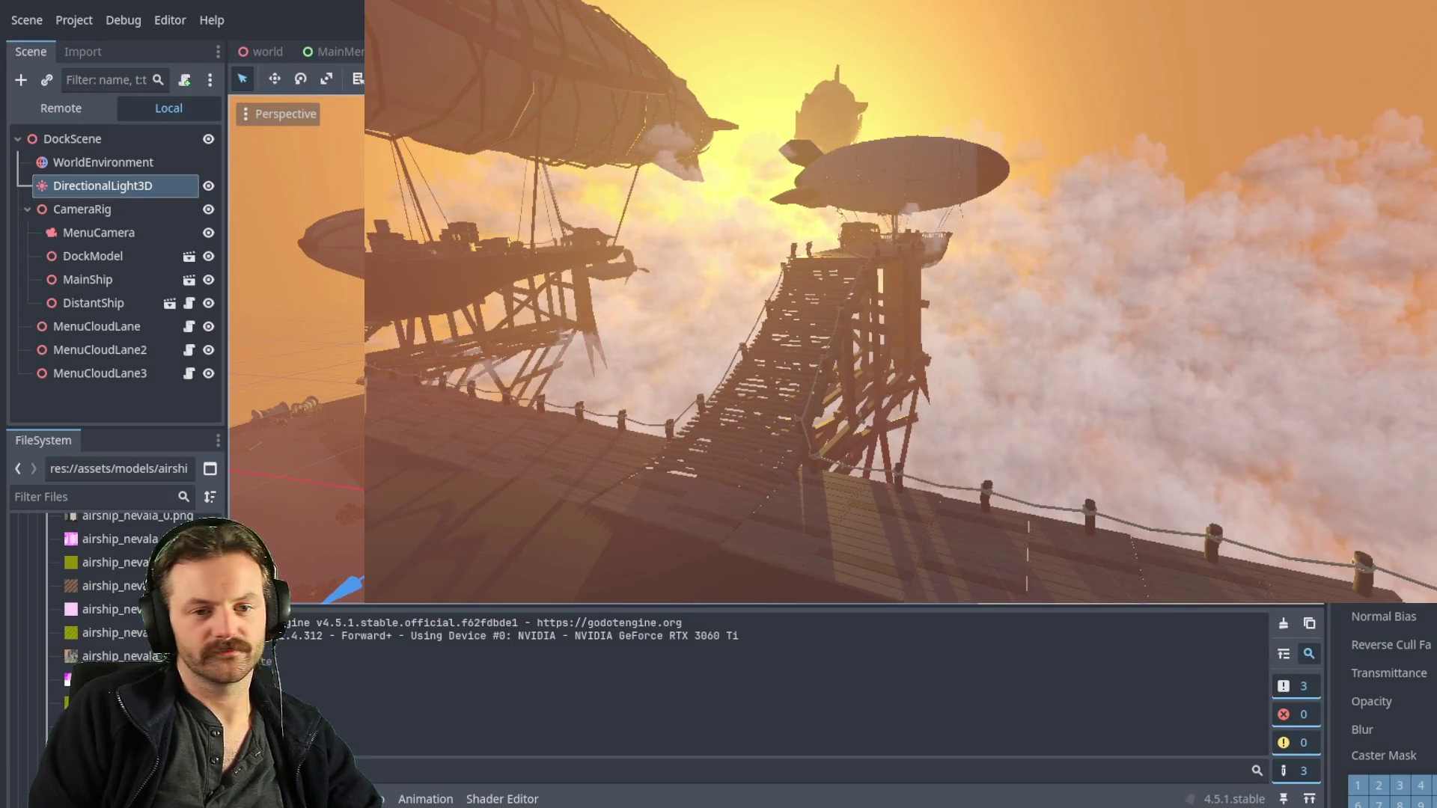
click(93, 303)
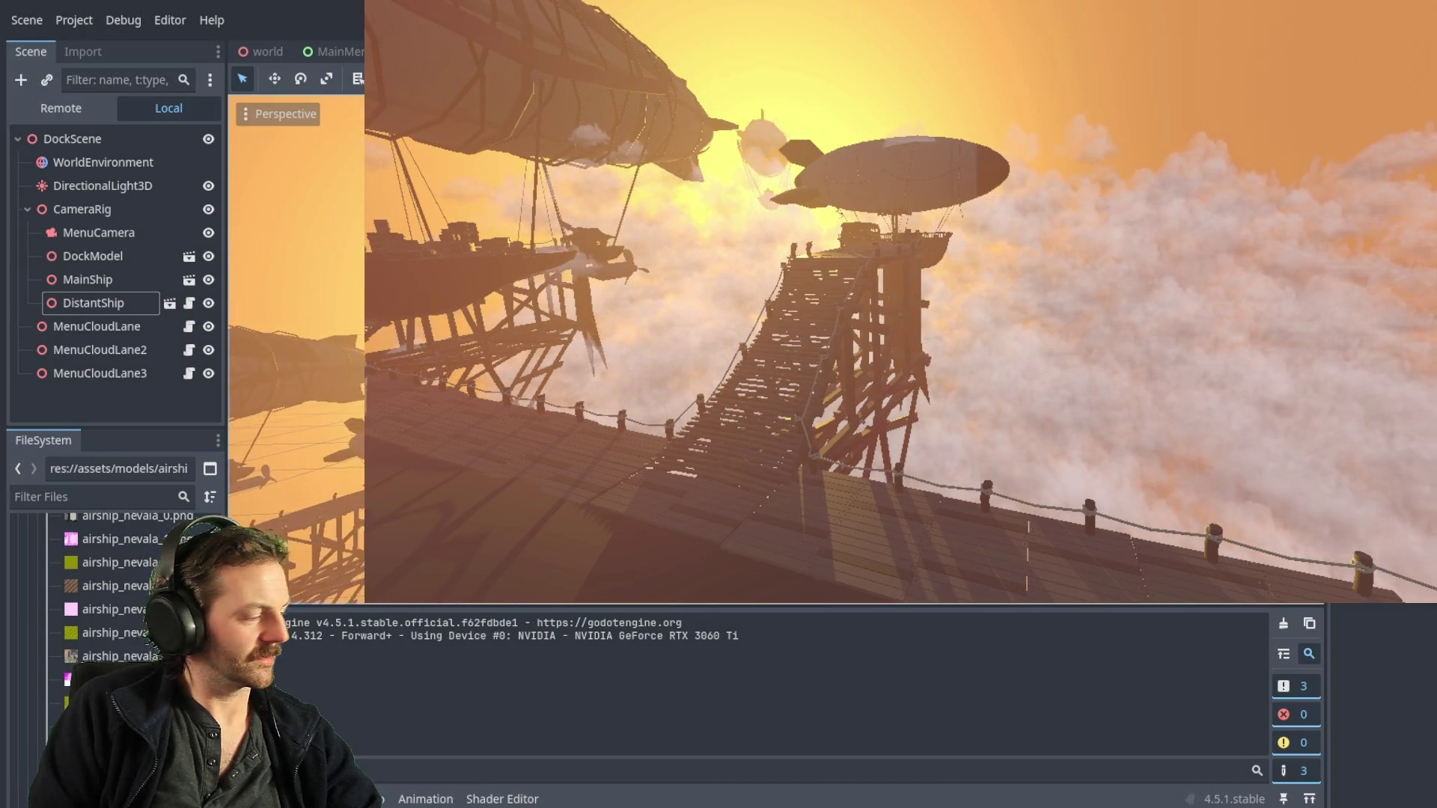
click(93, 302)
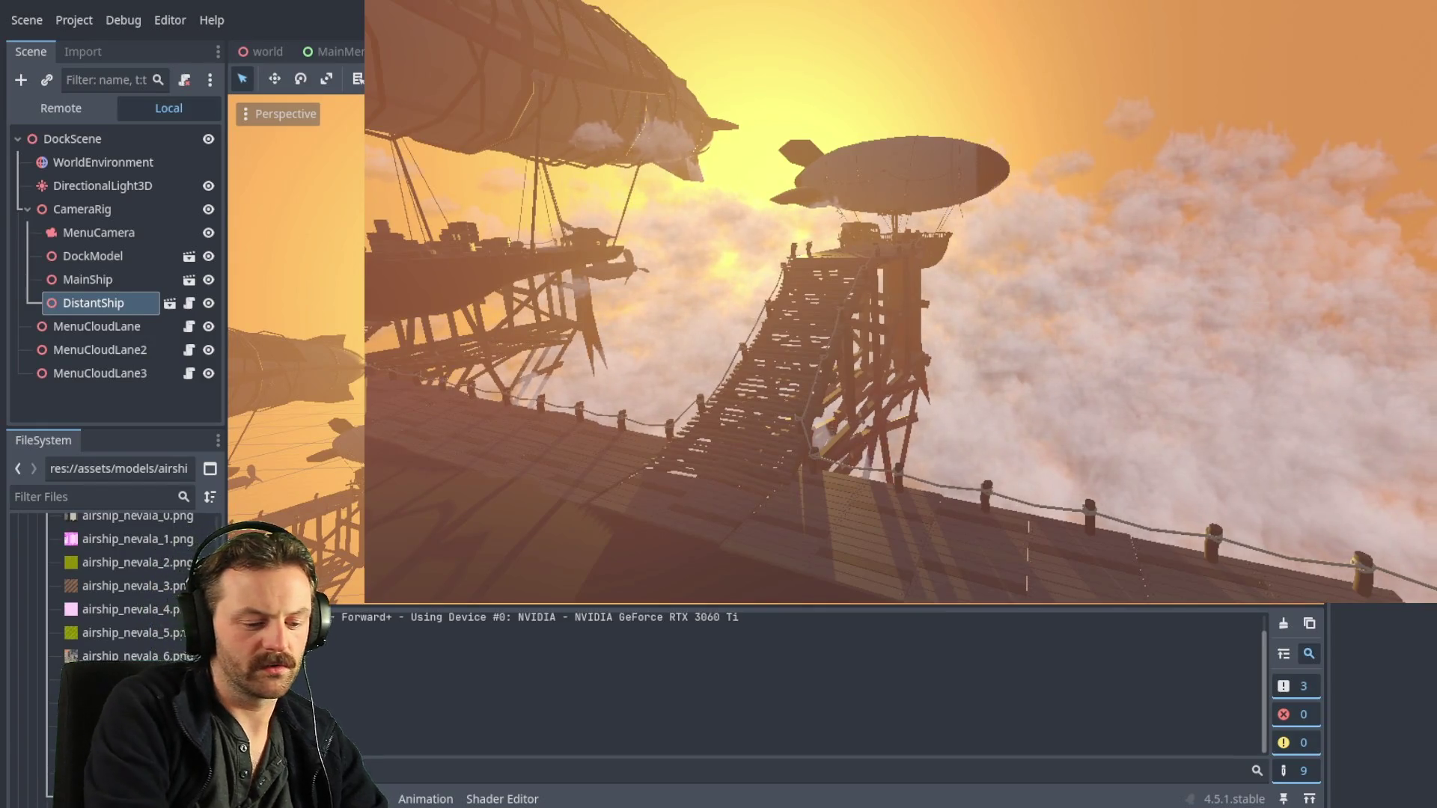
- Stop the running preview and inspect the WorldEnvironment's volumetric fog settings
key(F8)
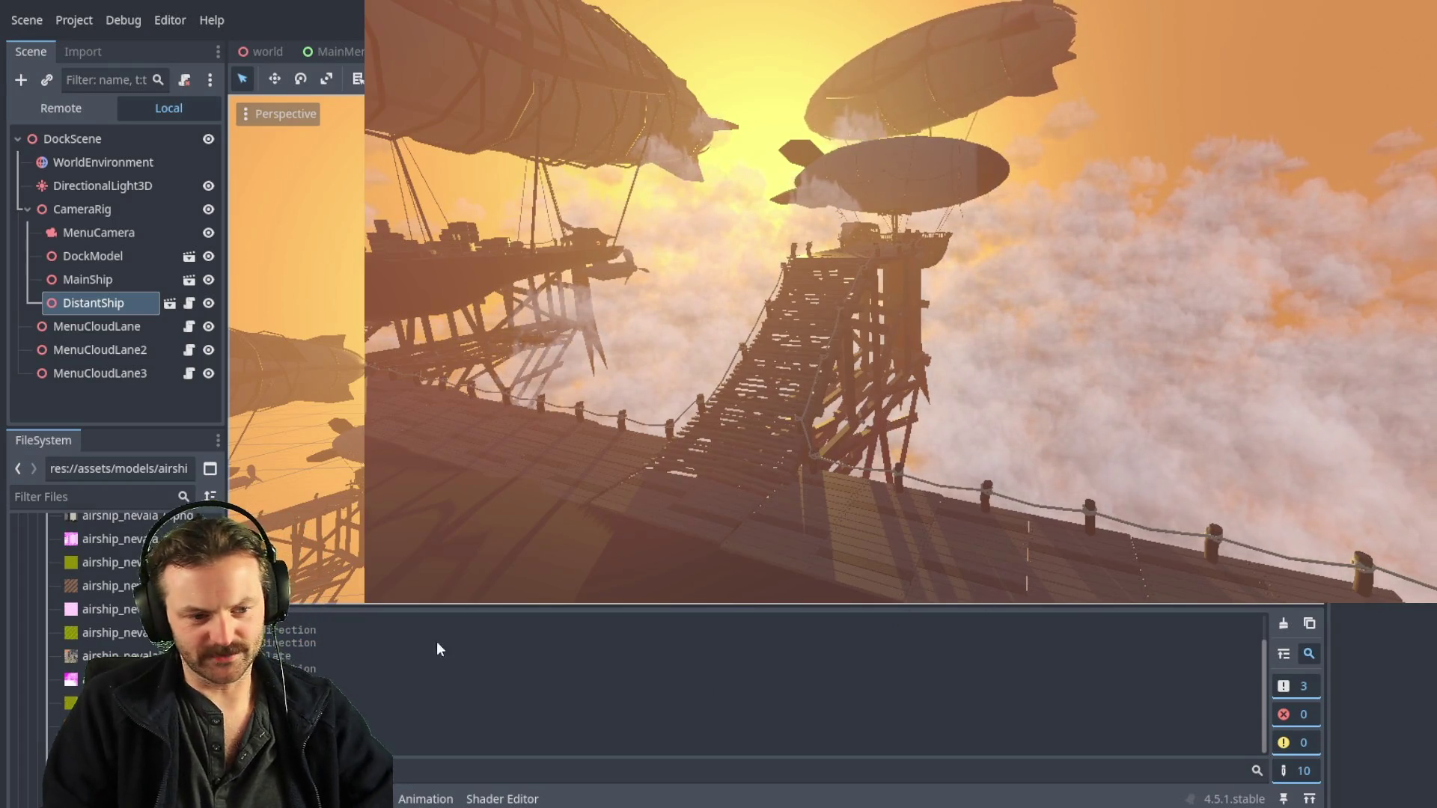
click(89, 165)
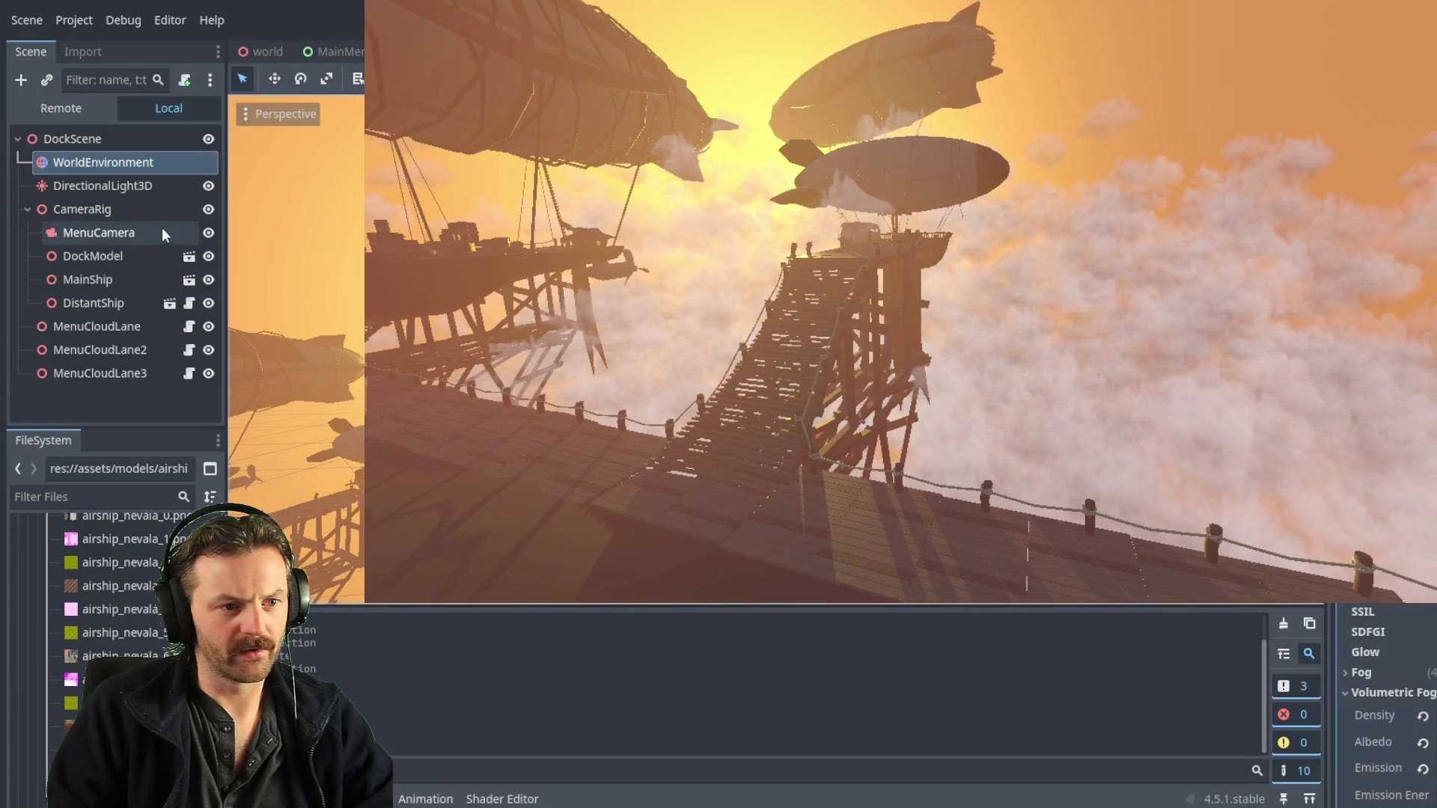
- Rotate DirectionalLight3D about 6 degrees to shift the tower's shadows across the dock
click(132, 187)
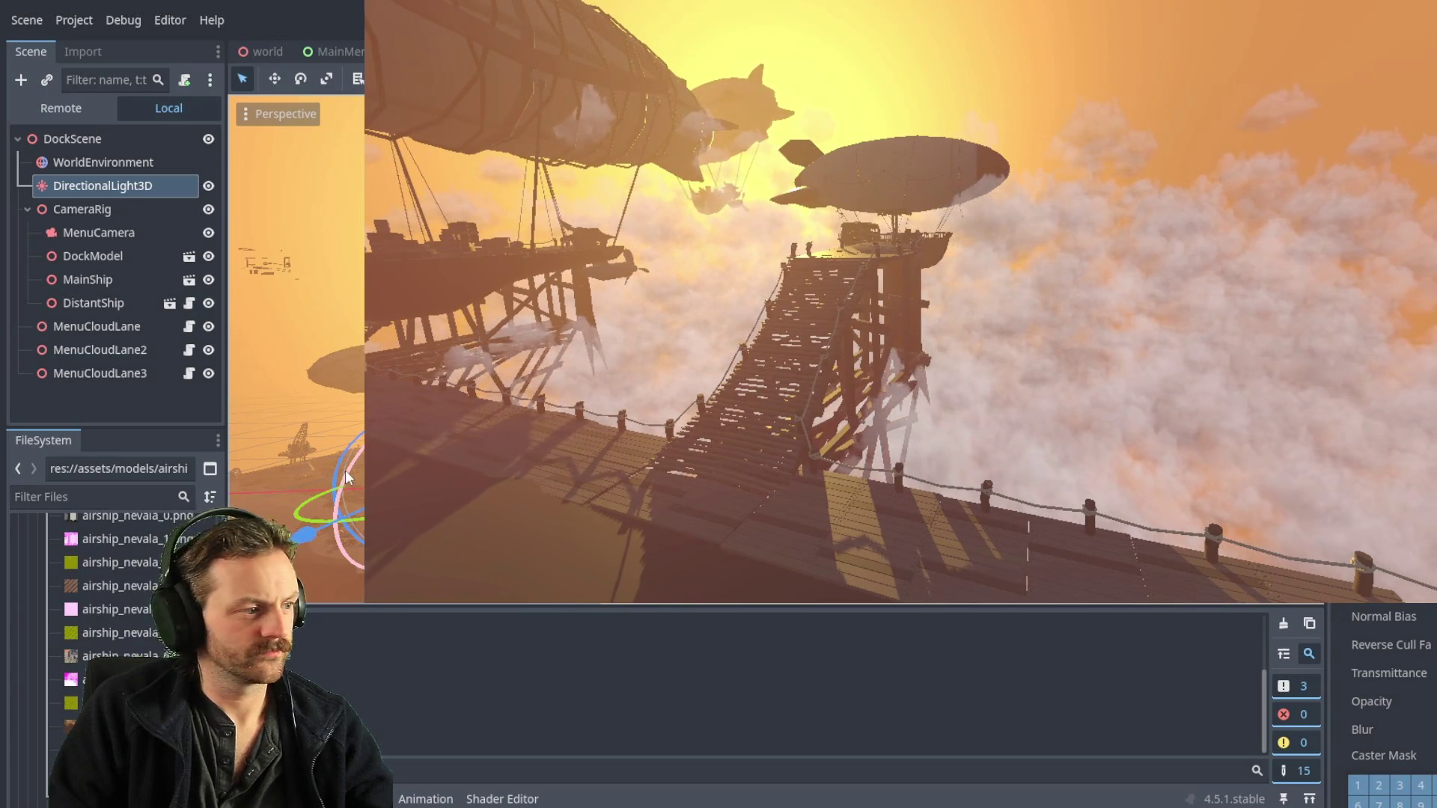
drag(345, 469, 343, 478)
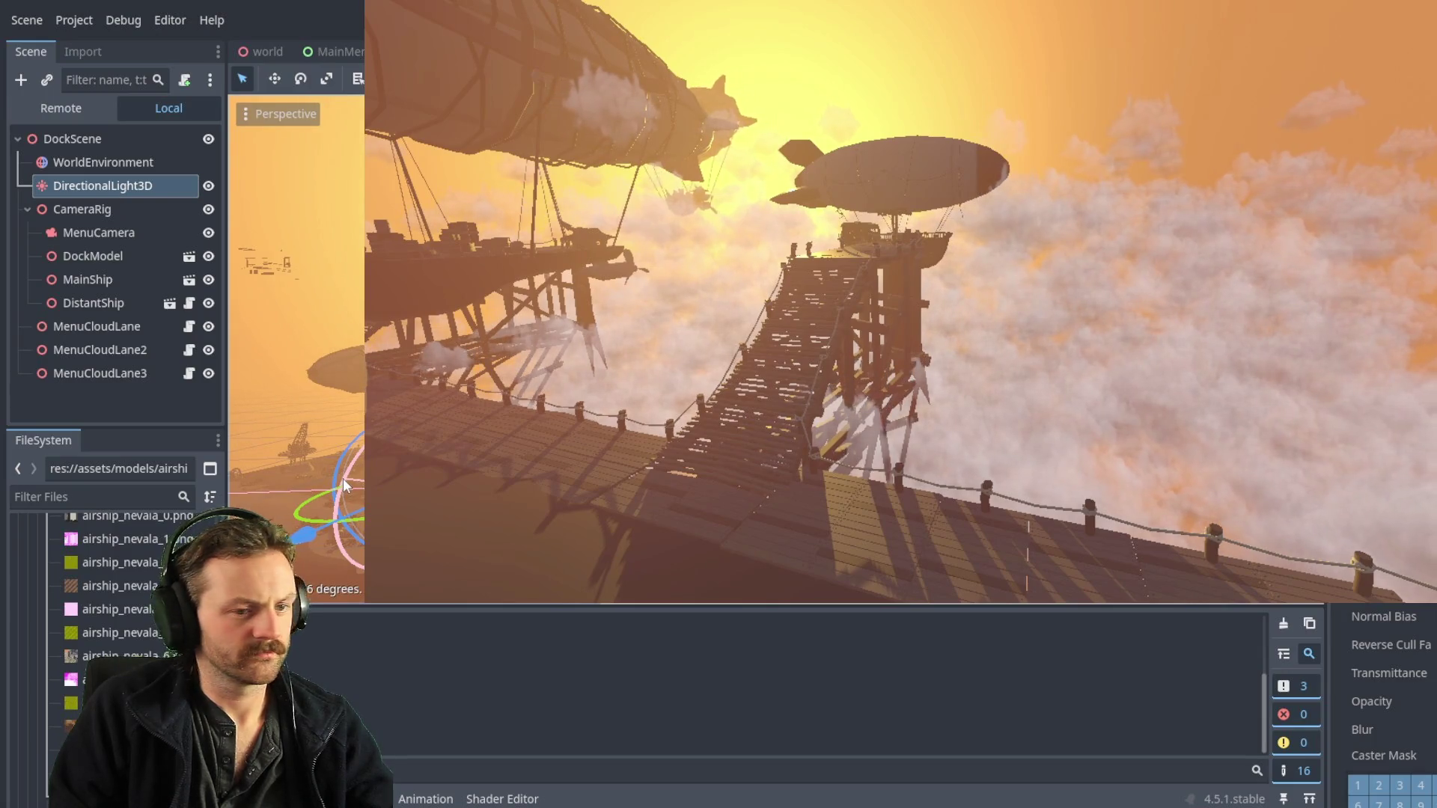